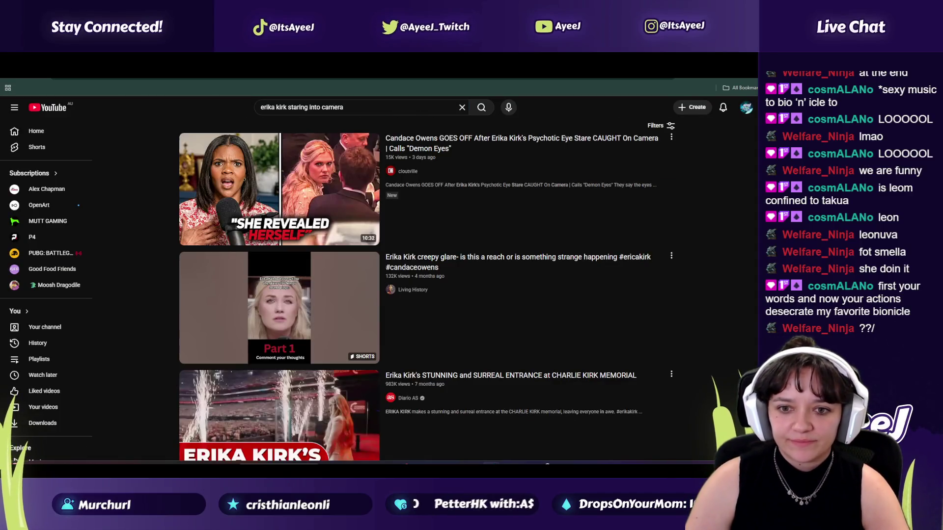
Step: Open the first Short in the search results, then return to the results list
scroll(259, 234, "down", 6)
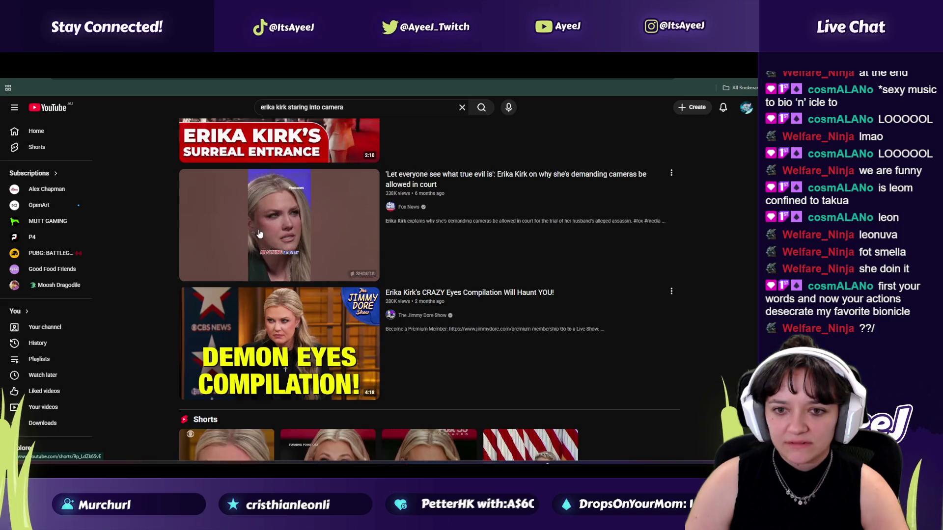
scroll(260, 233, "up", 3)
scroll(260, 233, "down", 8)
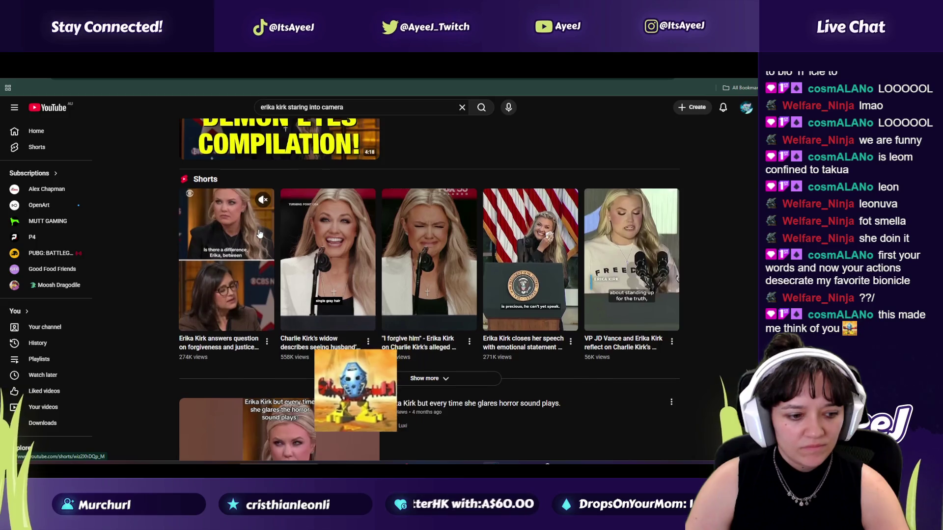
scroll(259, 233, "down", 2)
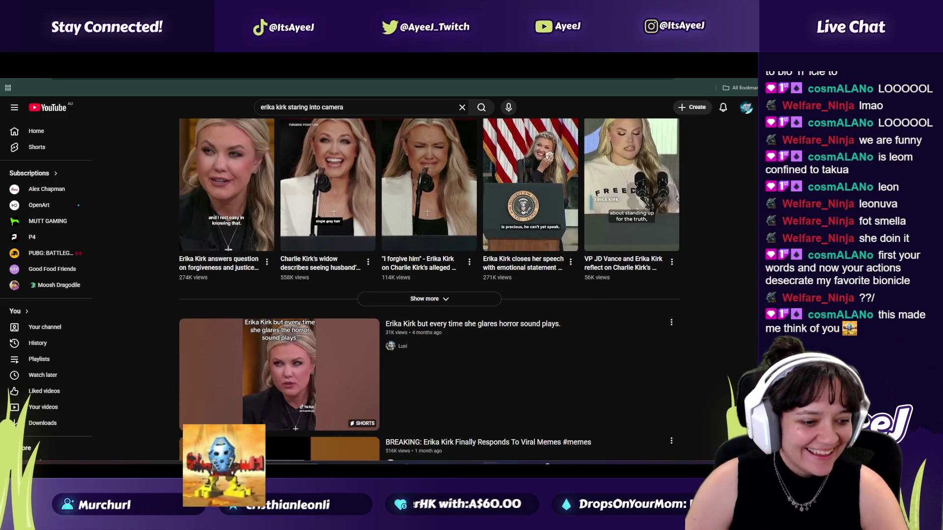
left_click(251, 276)
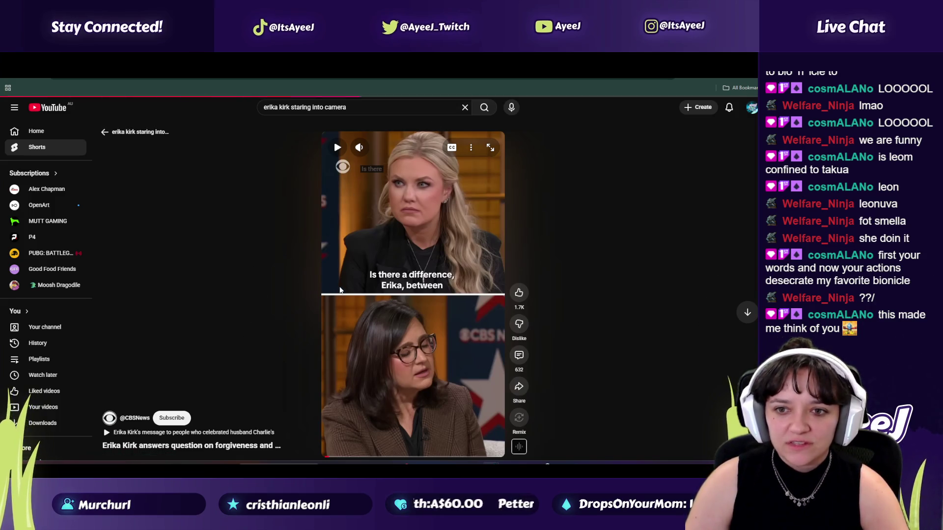
key("alt+Left")
Step: Scroll further down the results and open the CBS News interview Short
scroll(327, 286, "down", 7)
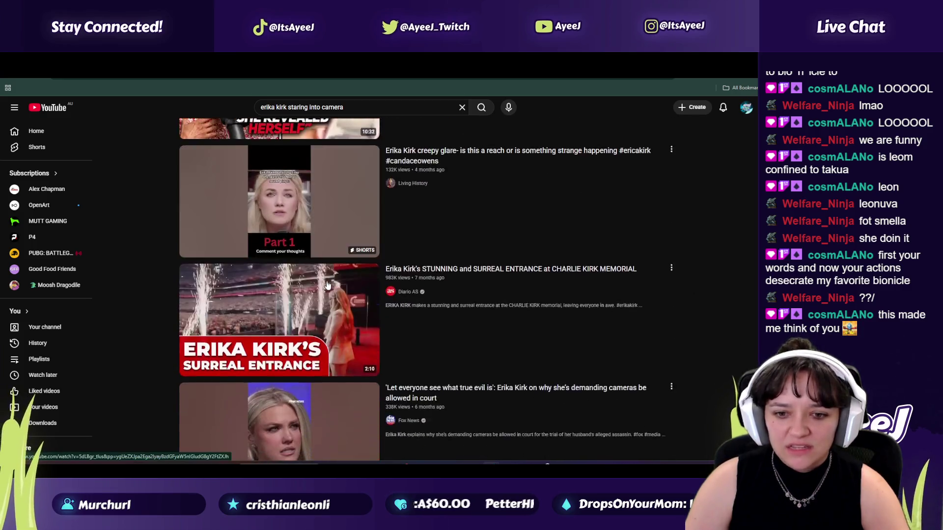
scroll(328, 286, "down", 3)
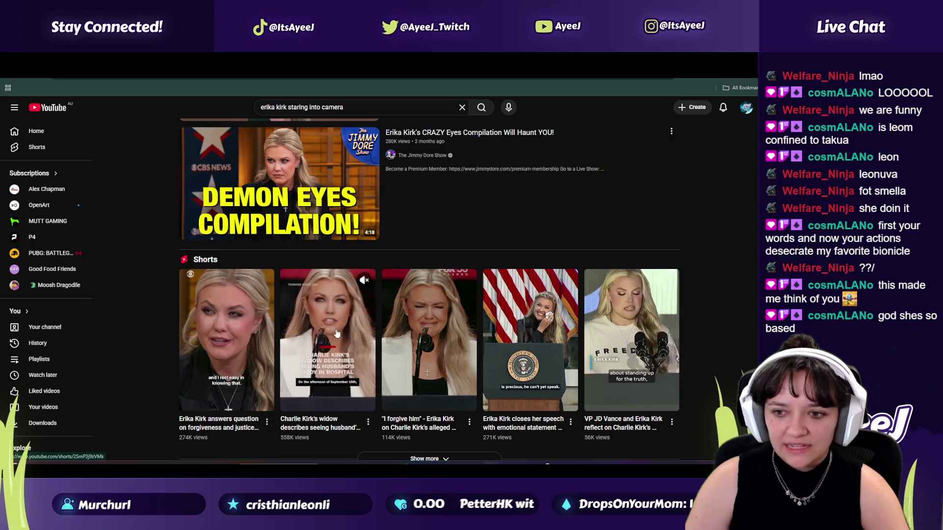
scroll(336, 334, "down", 7)
scroll(385, 324, "down", 3)
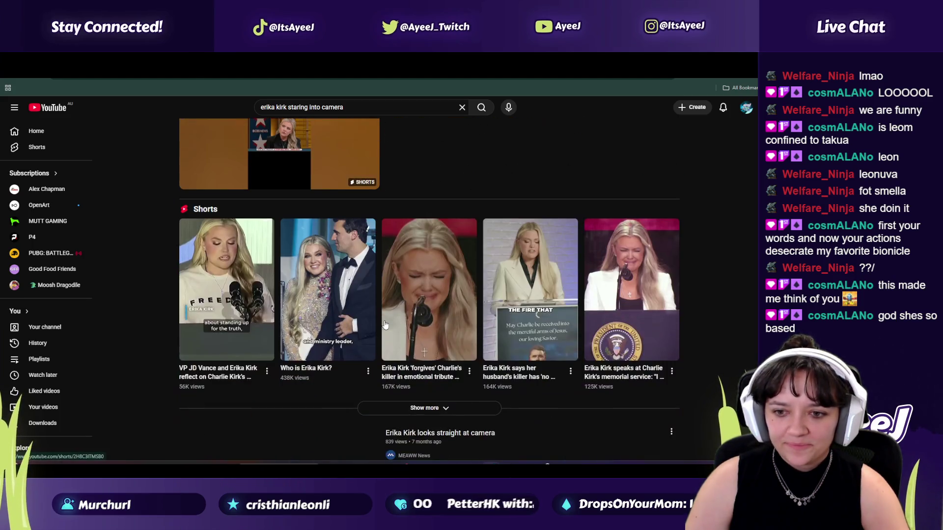
scroll(385, 319, "down", 6)
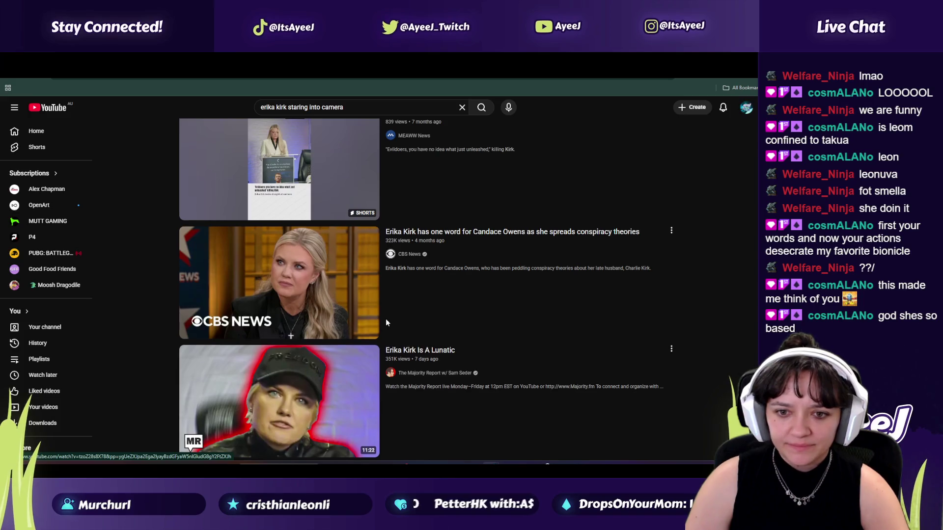
scroll(385, 319, "down", 3)
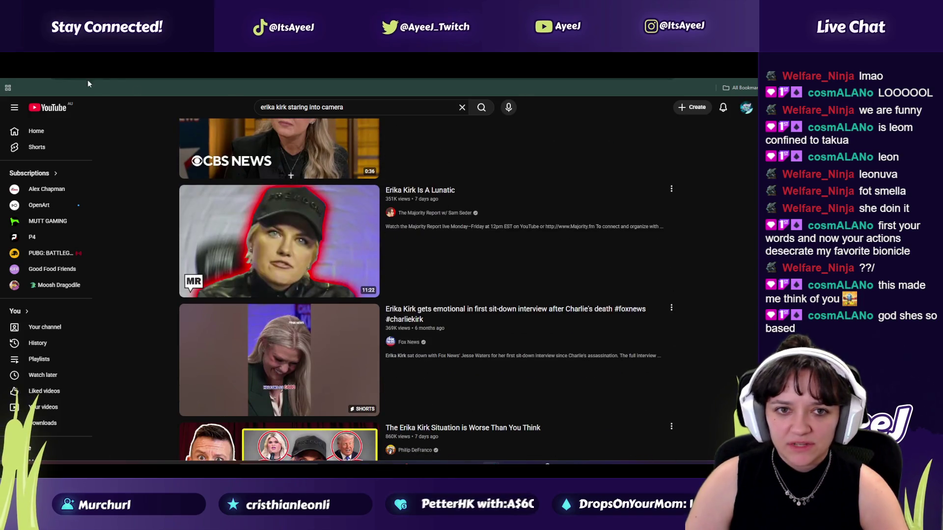
left_click(290, 175)
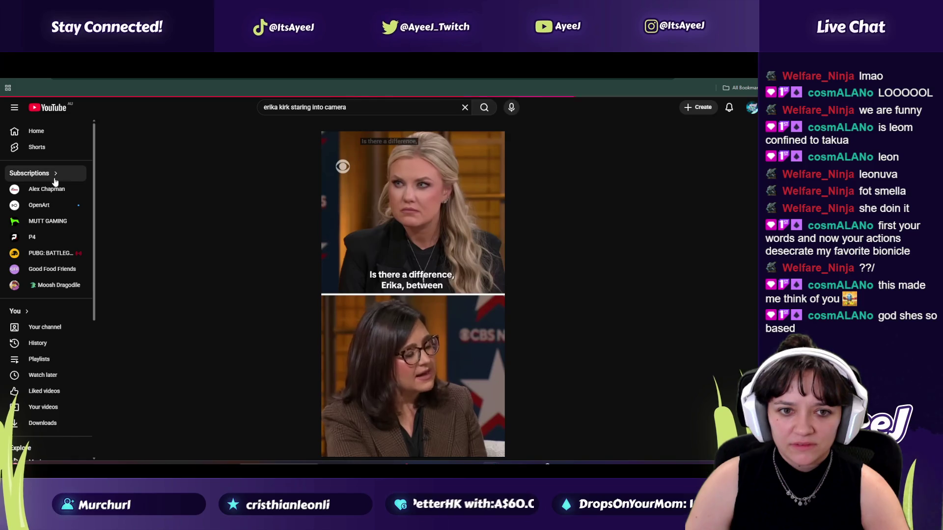
Step: Return to the 'sexy music' results, close the ad miniplayer, and play 'pov: you're reading smut || playlist'
key("alt+Left")
key("alt+Left")
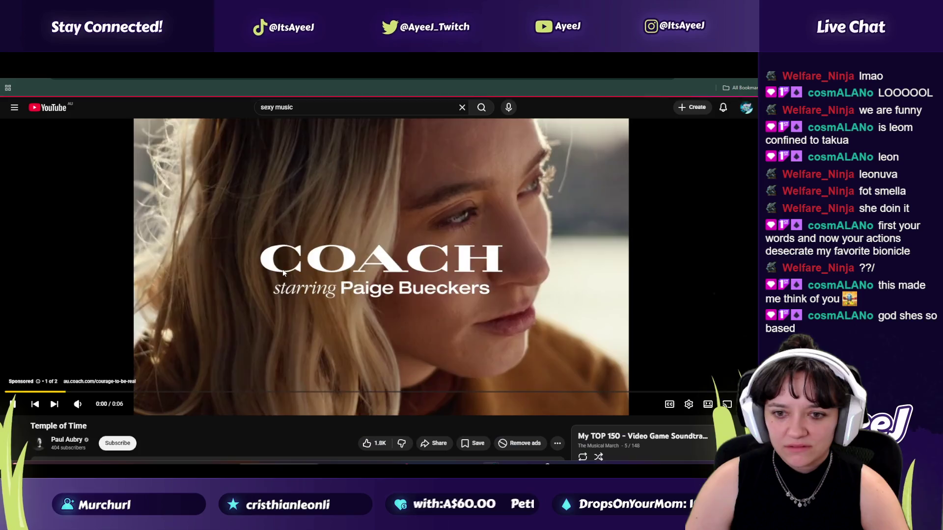
key("alt+Left")
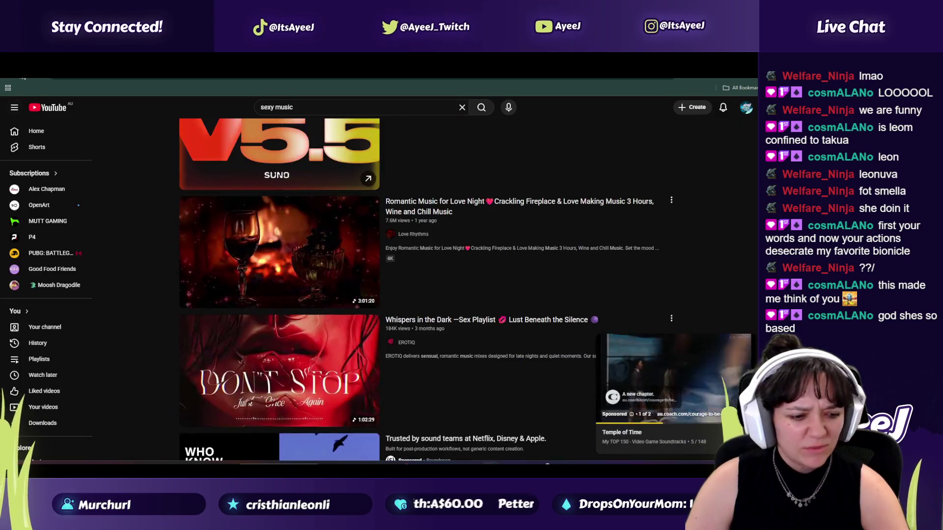
scroll(442, 295, "down", 2)
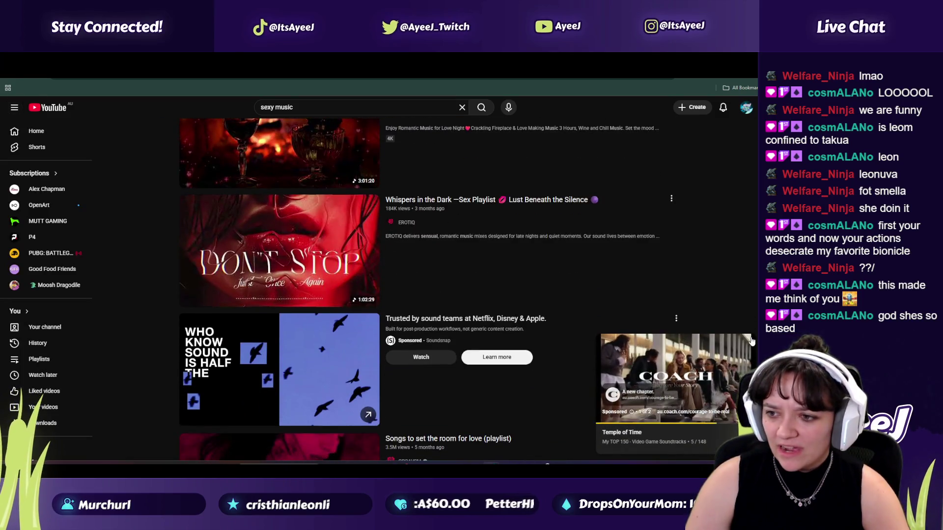
left_click(747, 343)
scroll(409, 292, "down", 3)
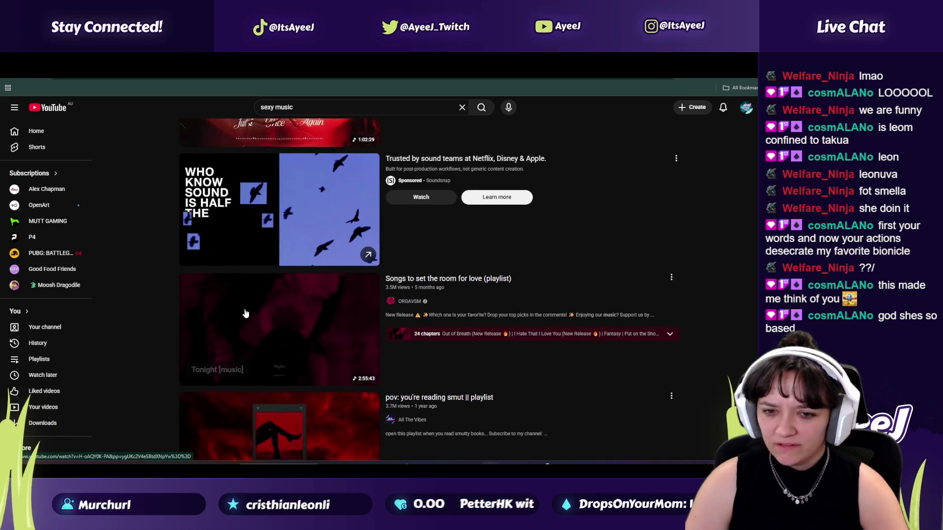
scroll(256, 310, "down", 2)
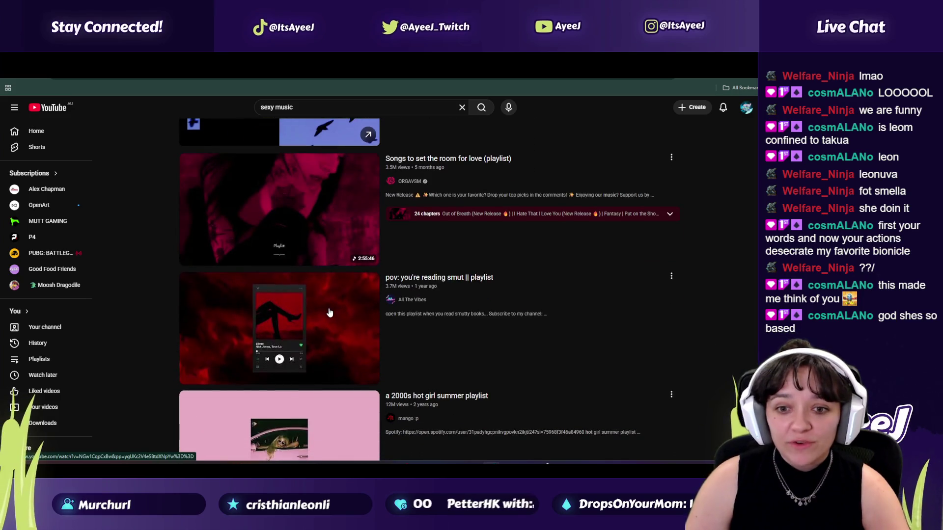
left_click(180, 298)
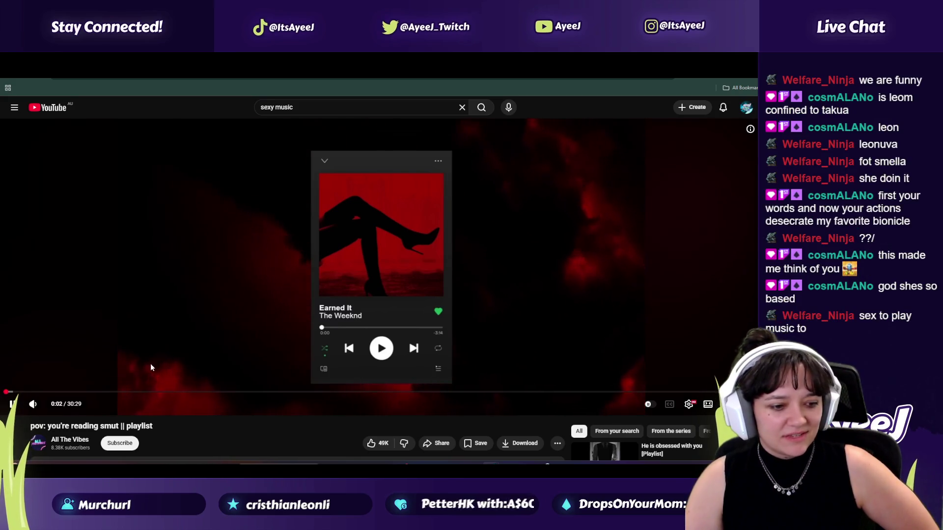
Step: Search YouTube for 'sex to play music to'
key("slash")
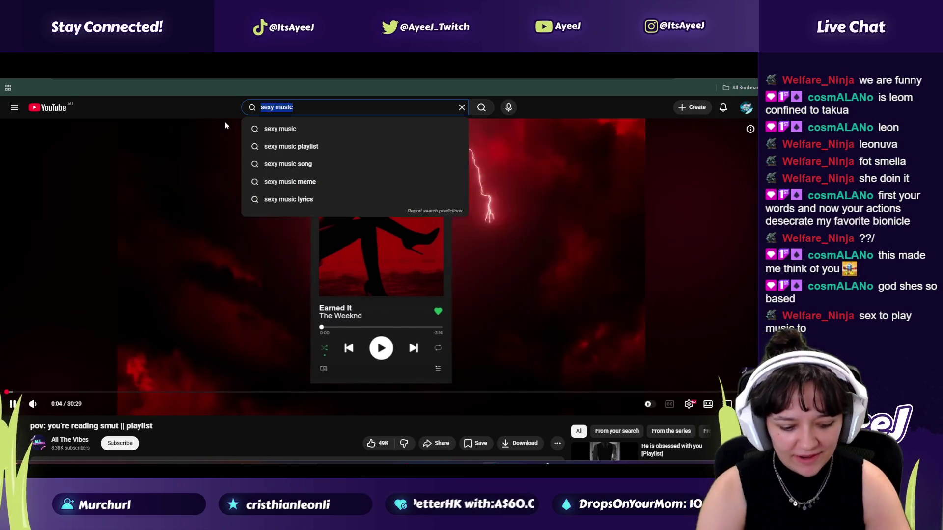
type("sex to play ")
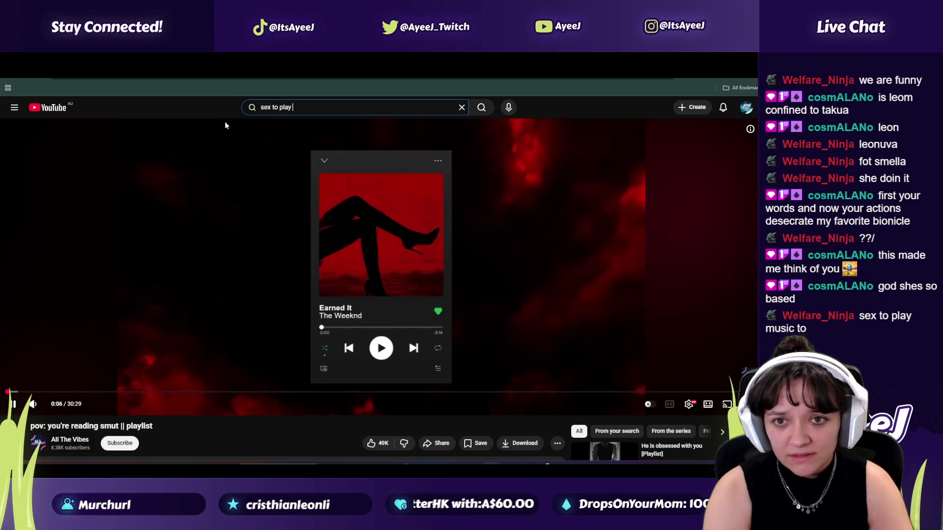
type("music to")
key("Return")
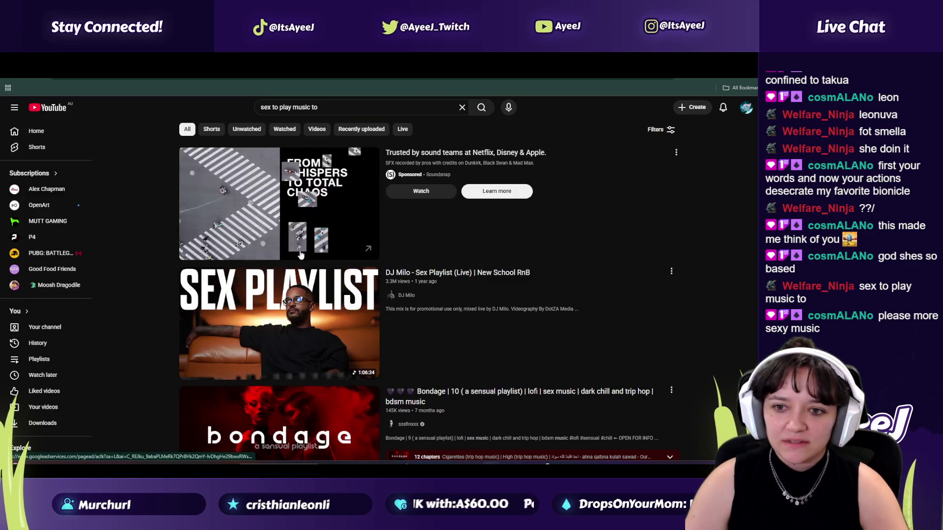
Step: Play 'Bondage | 10 (a sensual playlist)' from about 5:35
mouse_move(432, 280)
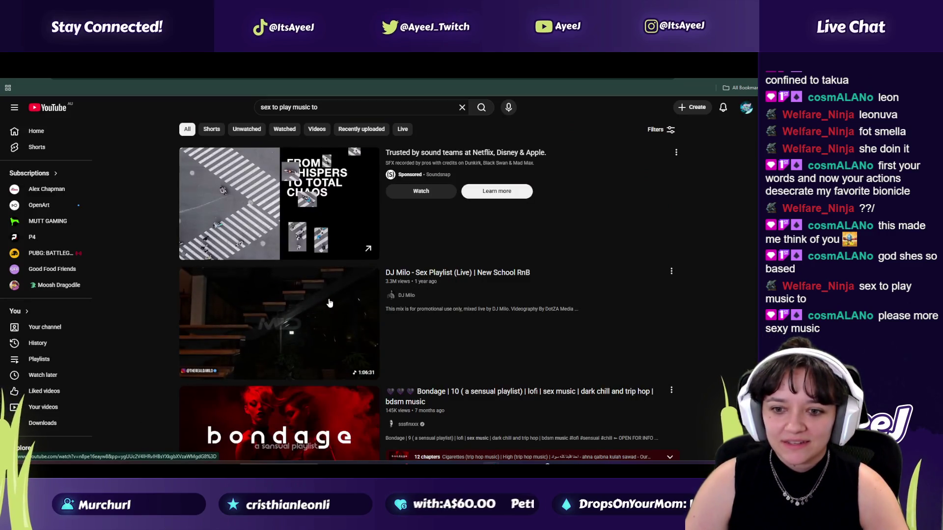
scroll(344, 299, "down", 2)
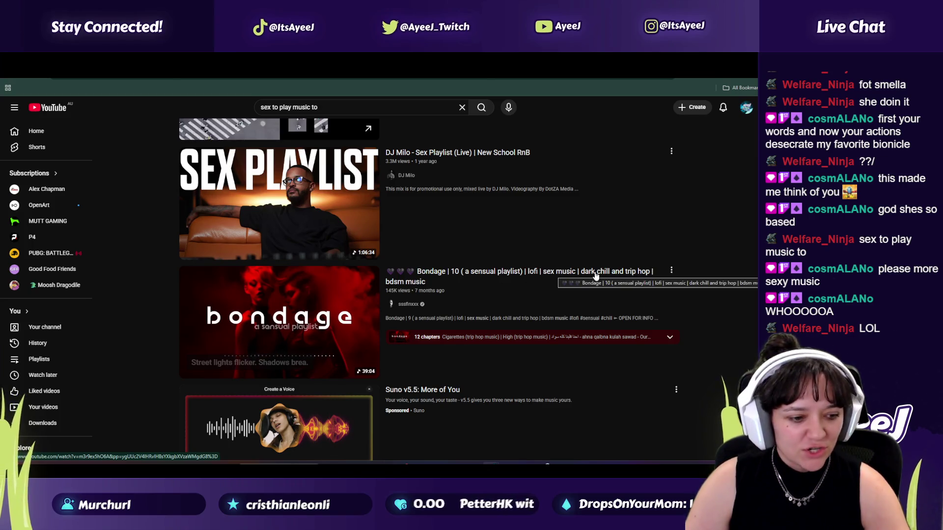
left_click(213, 269)
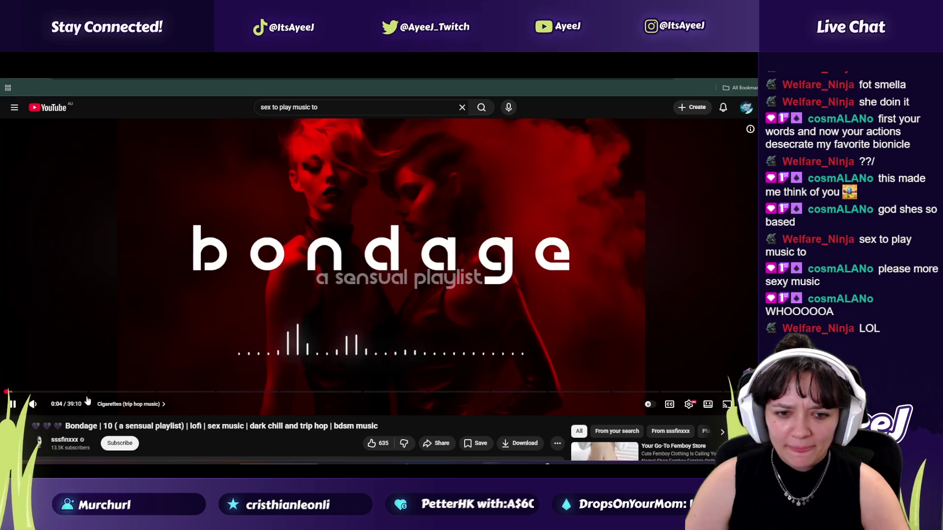
left_click(105, 393)
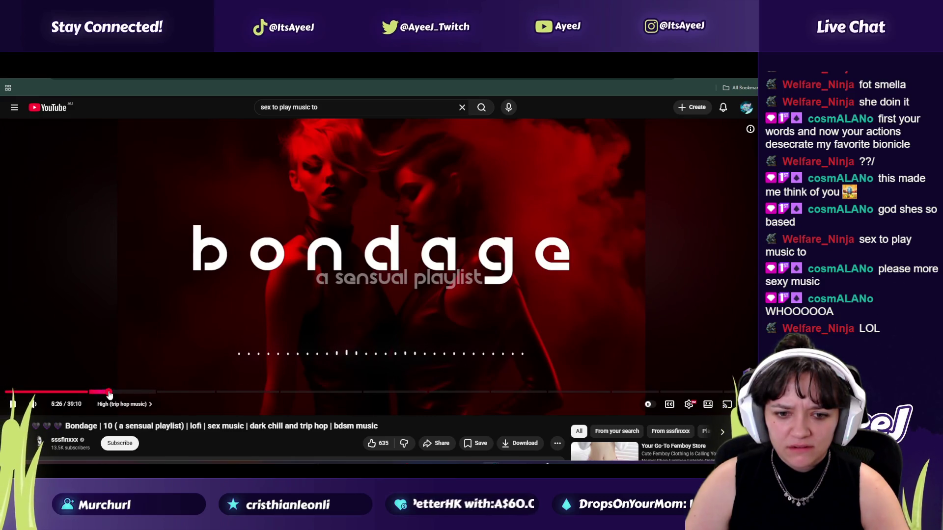
left_click_drag(133, 395, 113, 392)
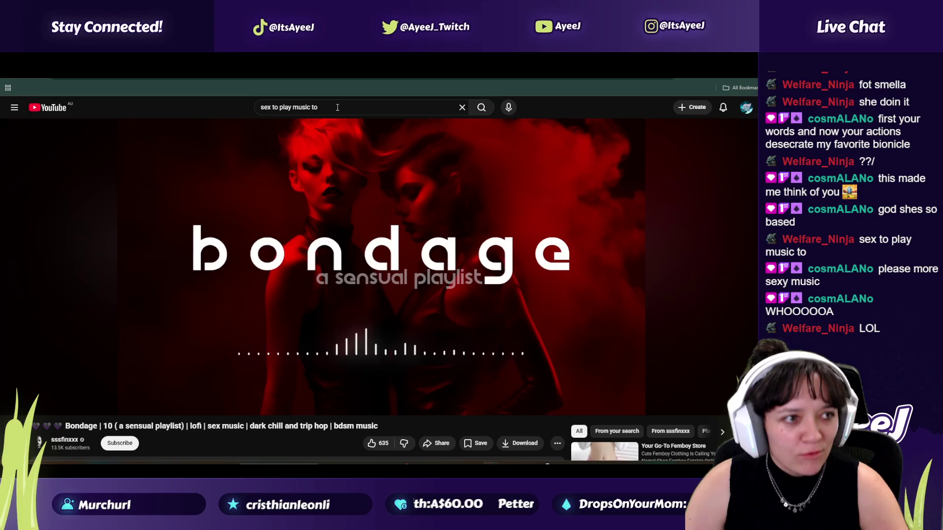
Step: Search 'worst songs to sex to', open the Worst songs ever playlist and skip to the next song
type("wo")
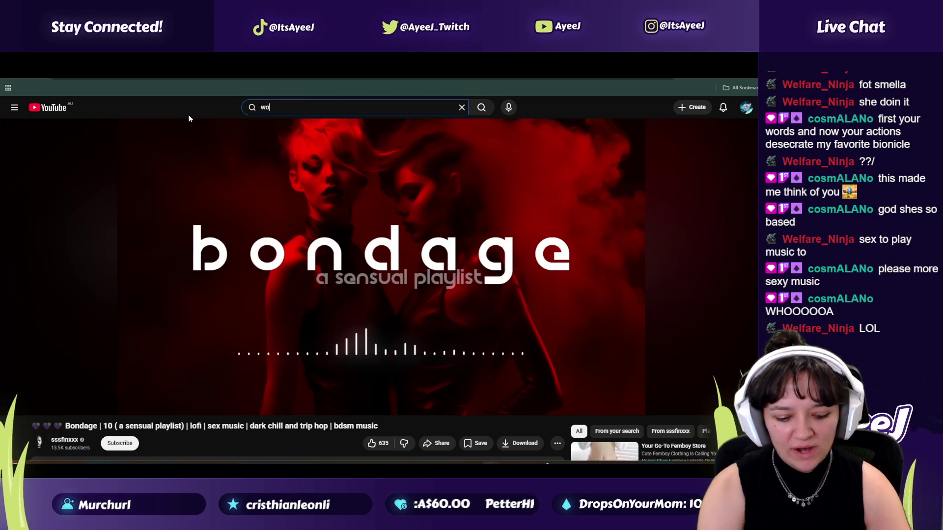
type("rst songs to sex to")
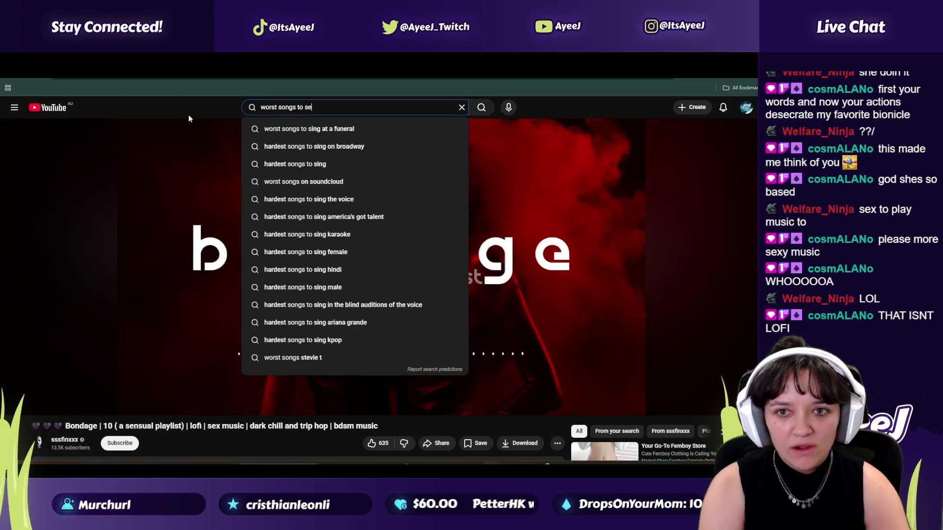
key("Return")
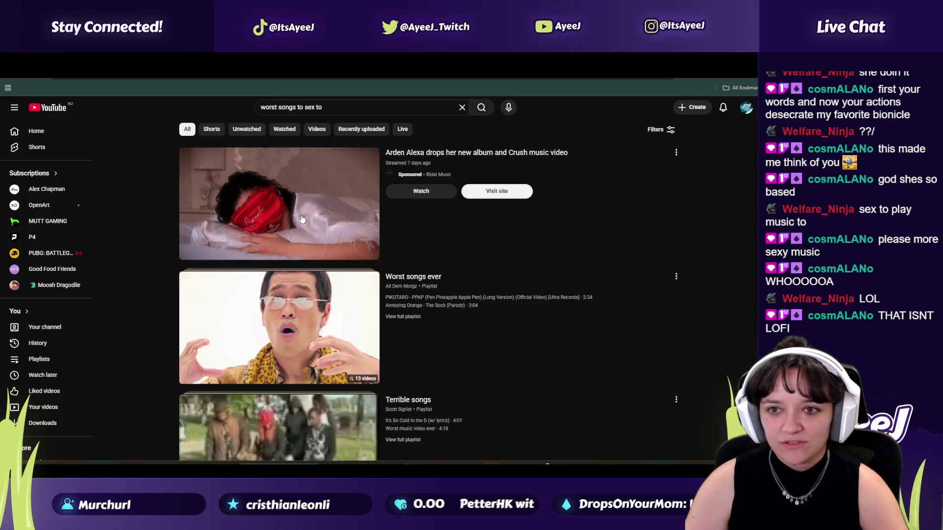
scroll(319, 317, "down", 1)
scroll(318, 317, "down", 3)
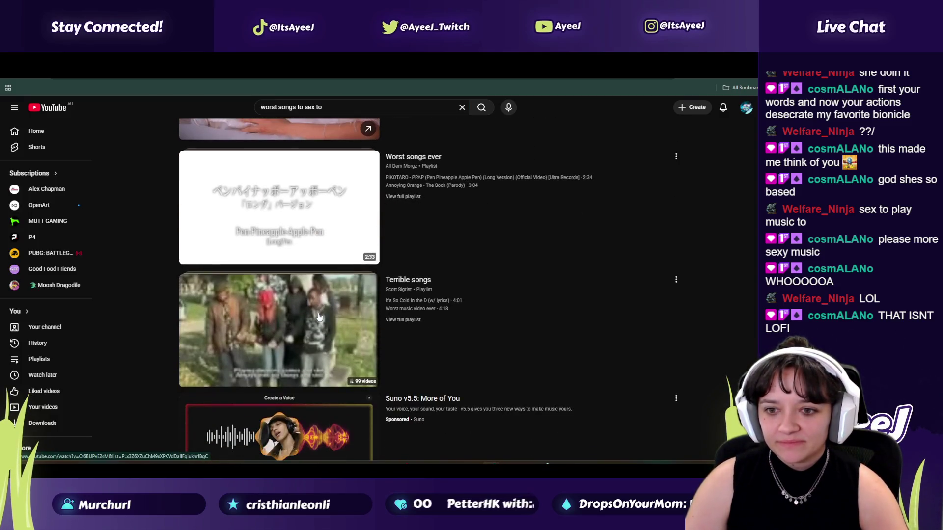
left_click_drag(328, 105, 307, 107)
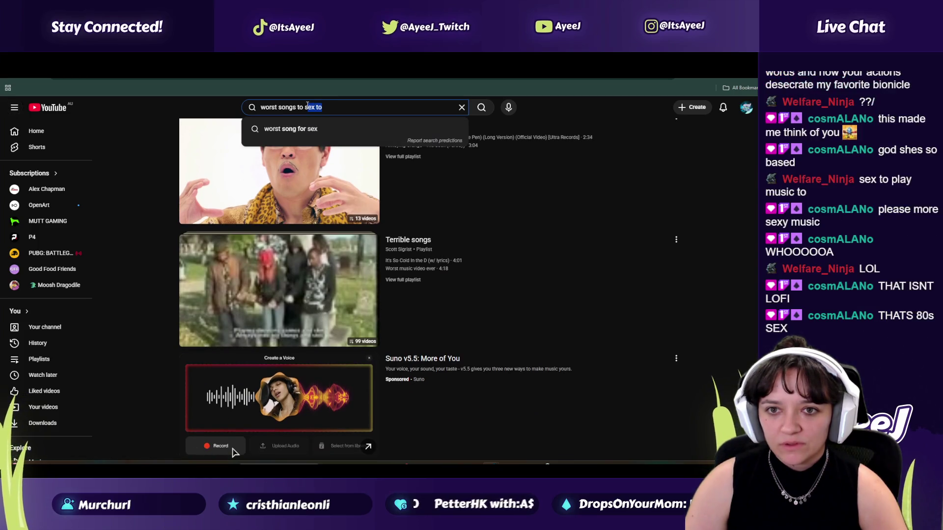
scroll(307, 318, "up", 2)
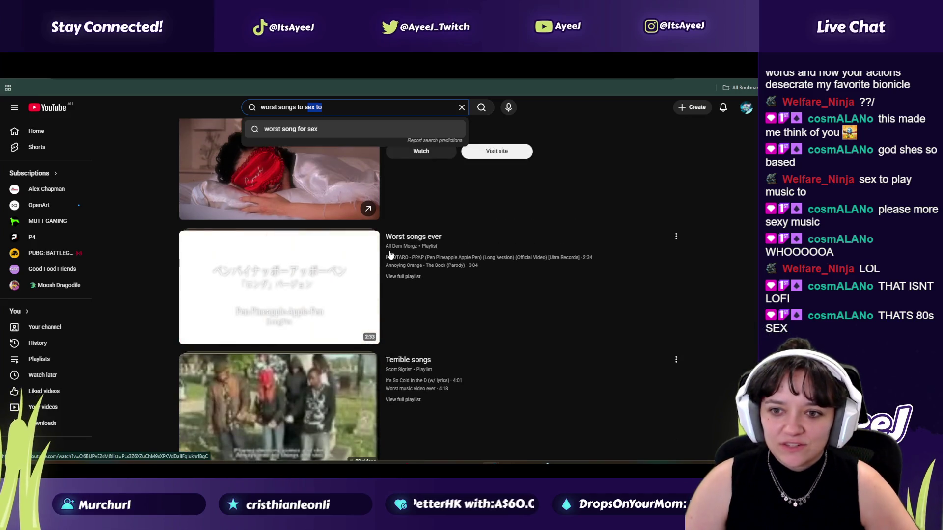
left_click(261, 279)
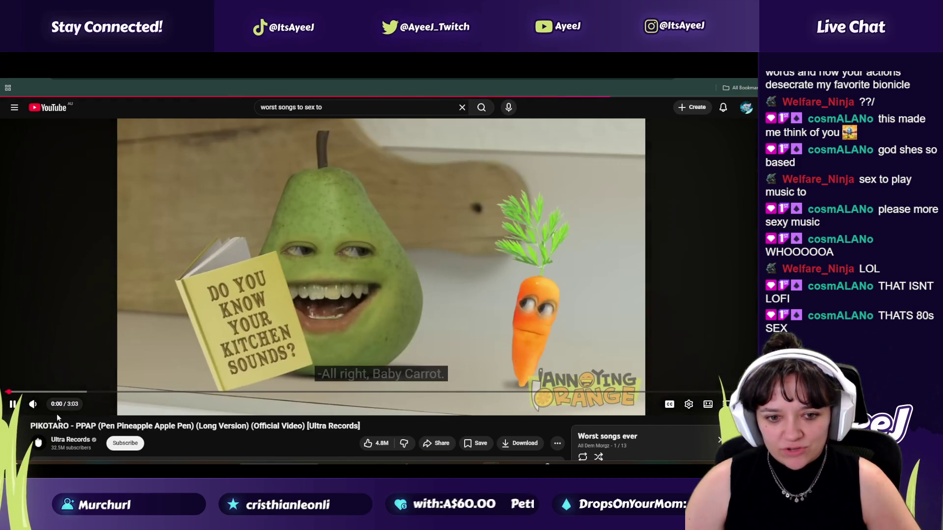
left_click(53, 410)
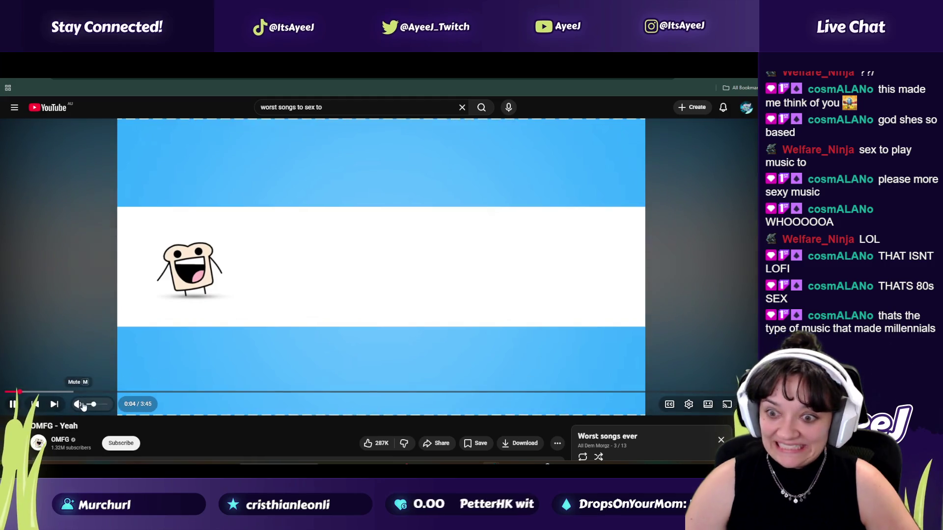
Step: Revise the search to 'worst songs to have sex to' and play Hudson Mohawke - Cbat
scroll(323, 404, "down", 3)
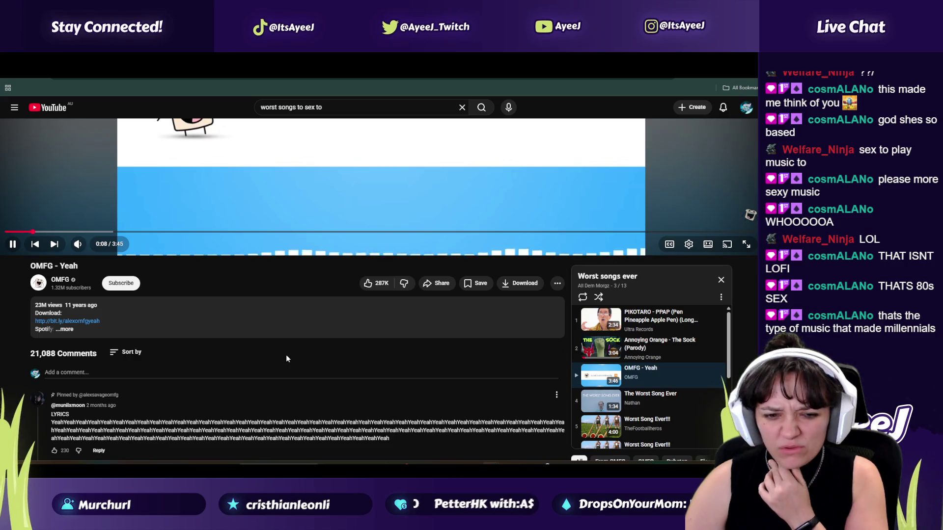
scroll(286, 354, "up", 3)
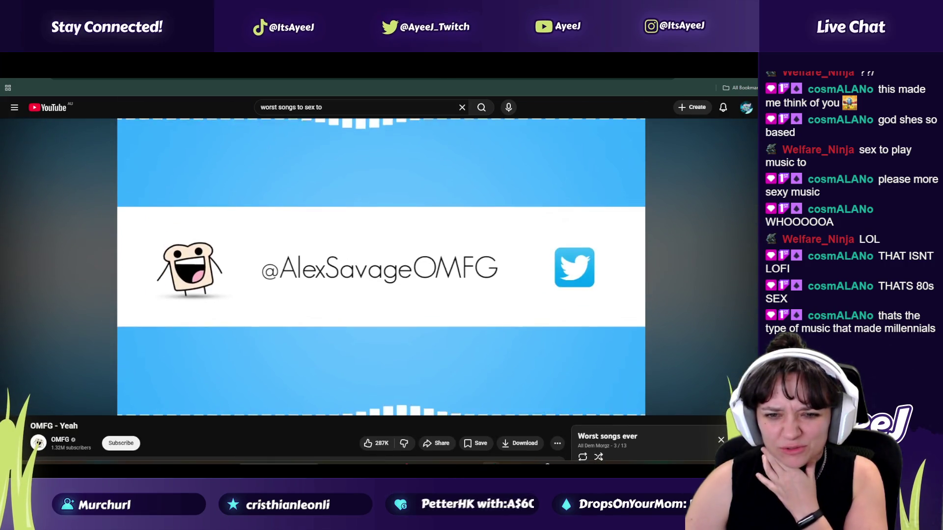
left_click_drag(325, 108, 307, 108)
type("t songs to ")
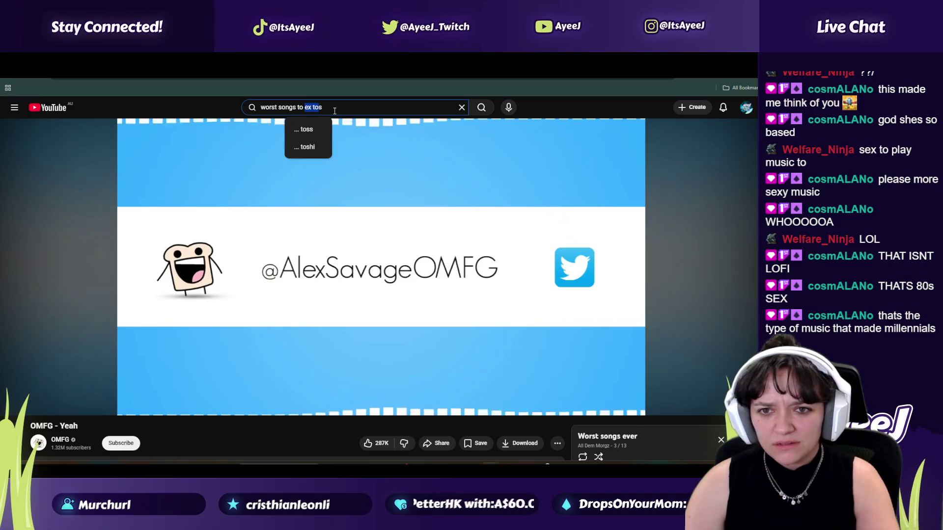
type("have sex to")
key("Return")
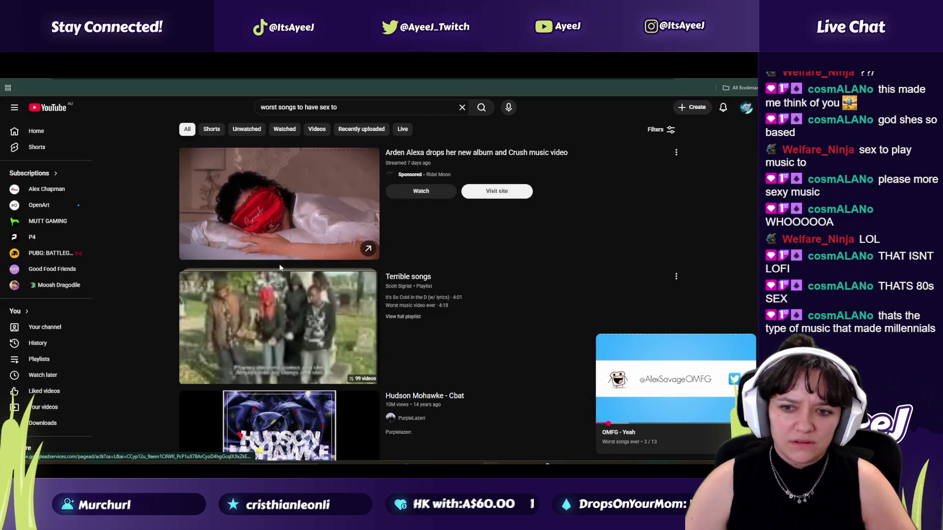
scroll(279, 264, "down", 3)
left_click(376, 343)
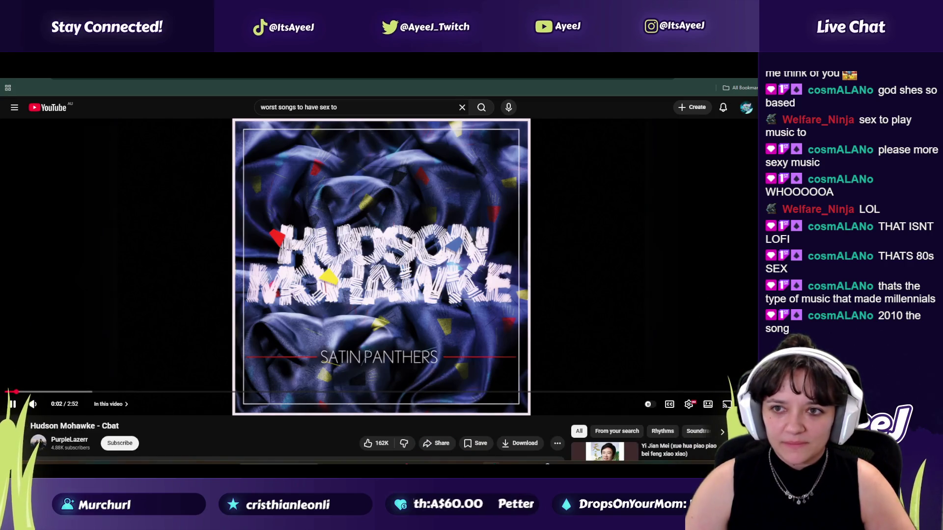
key("ctrl+Tab")
key("ctrl+Tab")
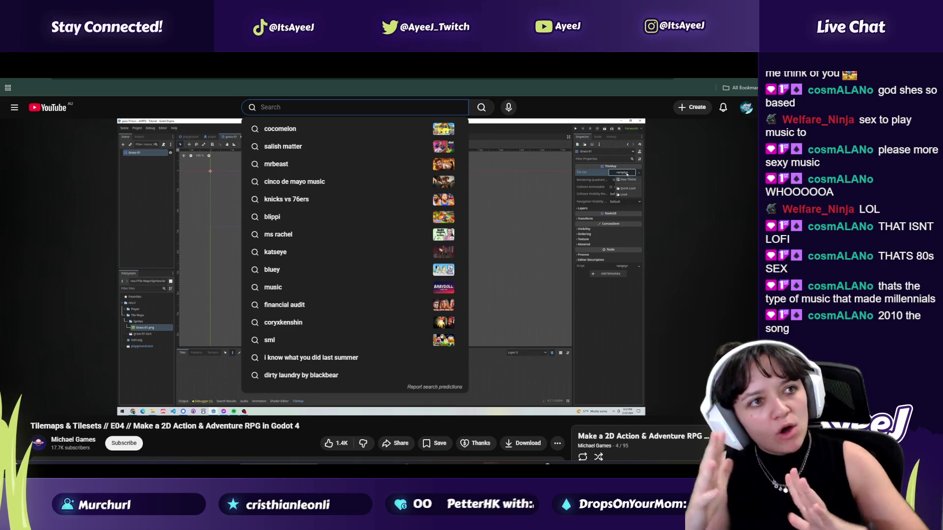
key("ctrl+Tab")
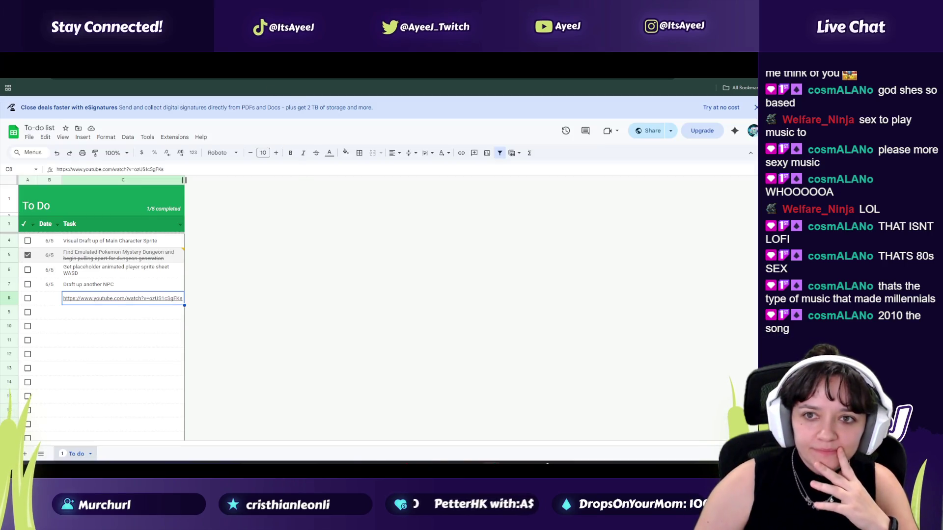
key("ctrl+Tab")
left_click(191, 228)
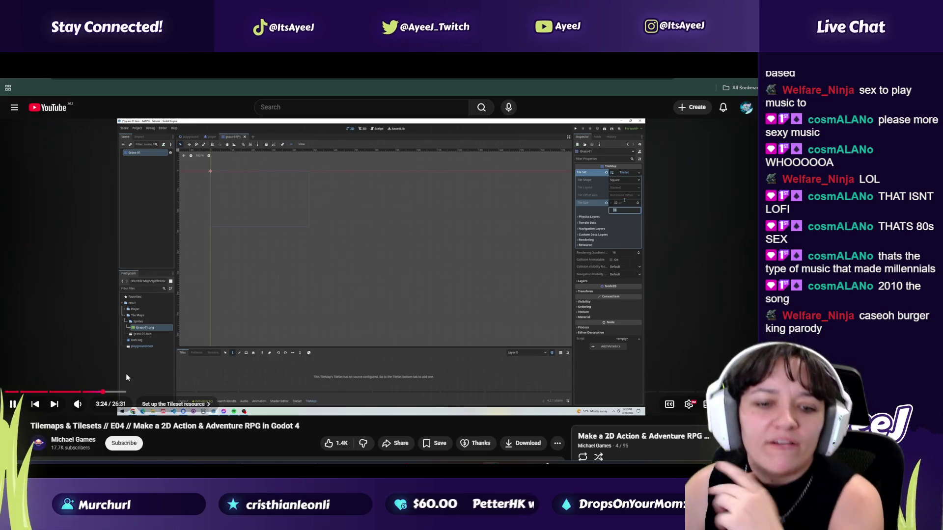
Step: Skip the Godot tutorial to about 6:40, pause it, and return to the Hudson Mohawke tab
left_click(196, 391)
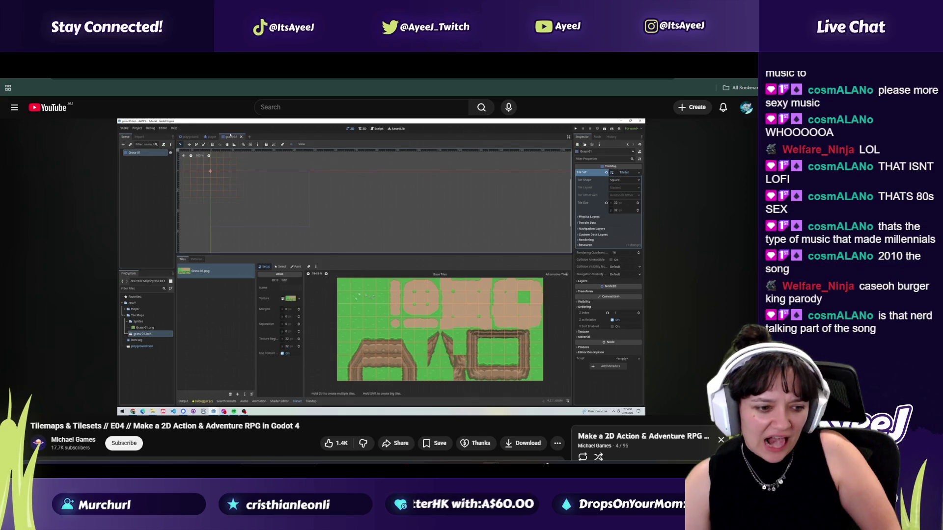
mouse_move(309, 255)
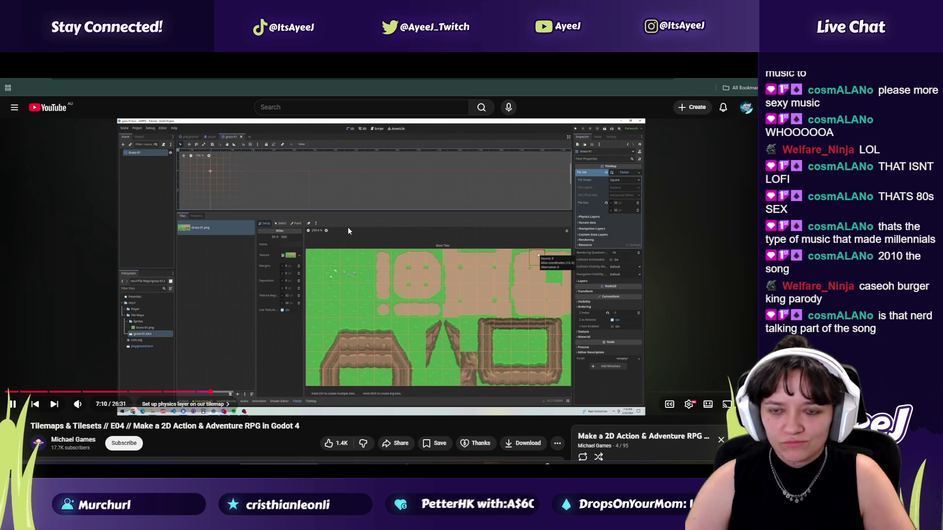
key("space")
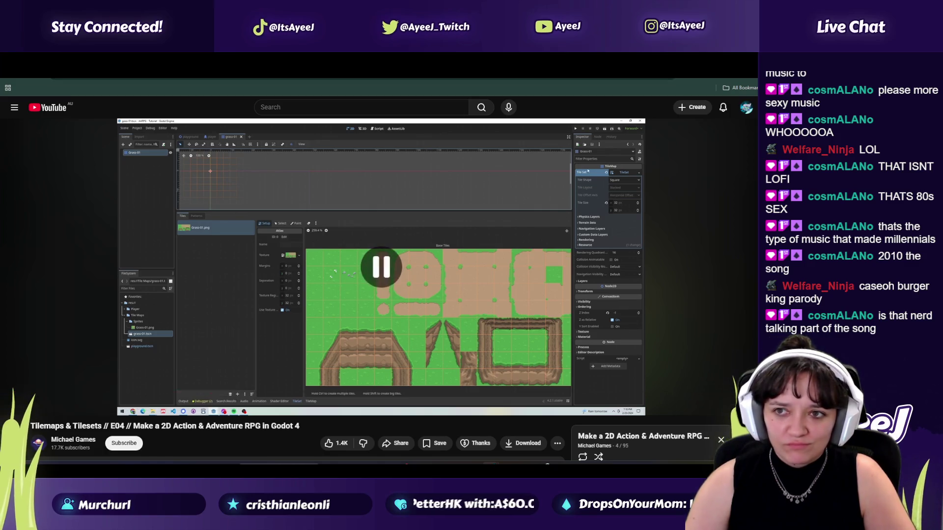
key("ctrl+Tab")
left_click_drag(343, 107, 205, 95)
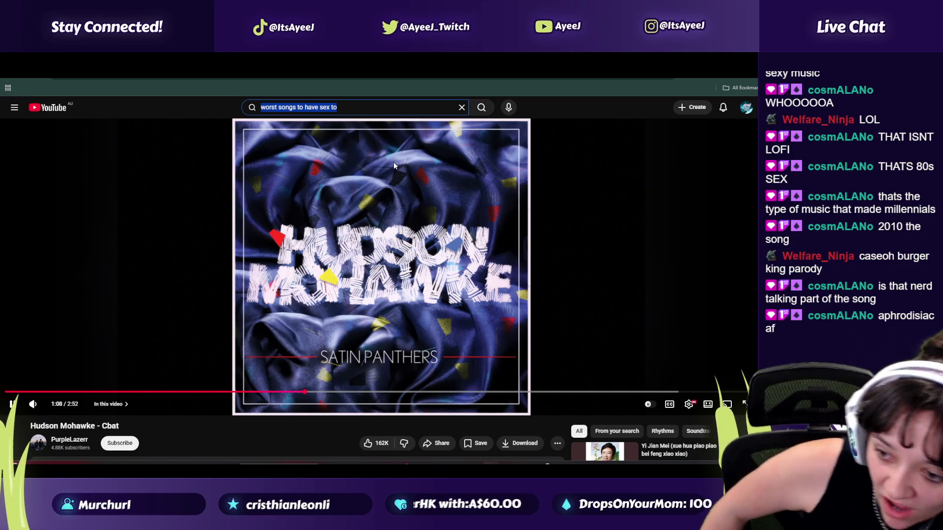
Step: Play the recommended song Yi Jian Mei and jump ahead to about 1:31
scroll(609, 285, "down", 1)
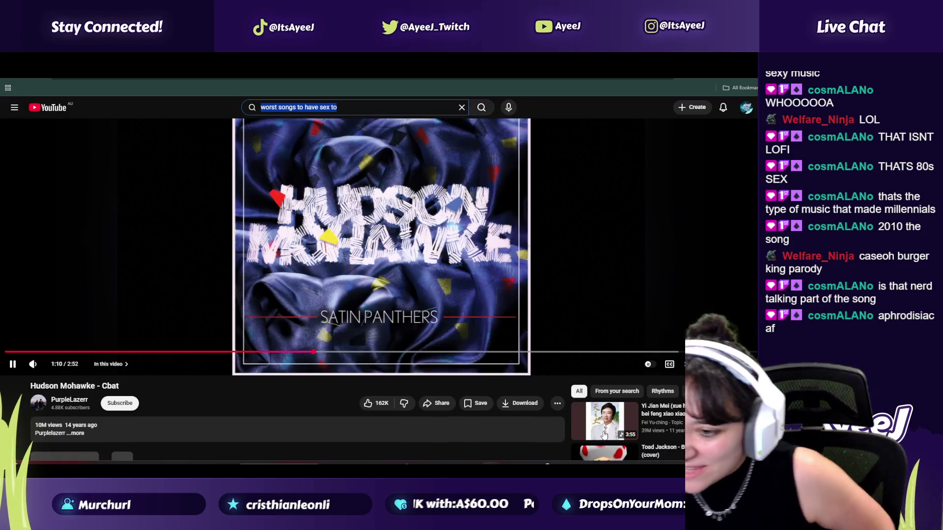
left_click(605, 437)
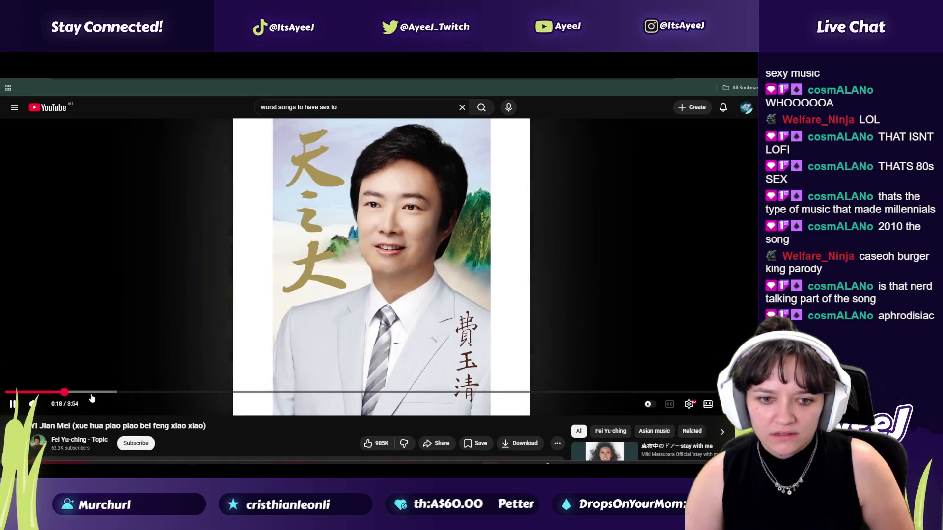
left_click(108, 392)
left_click(181, 392)
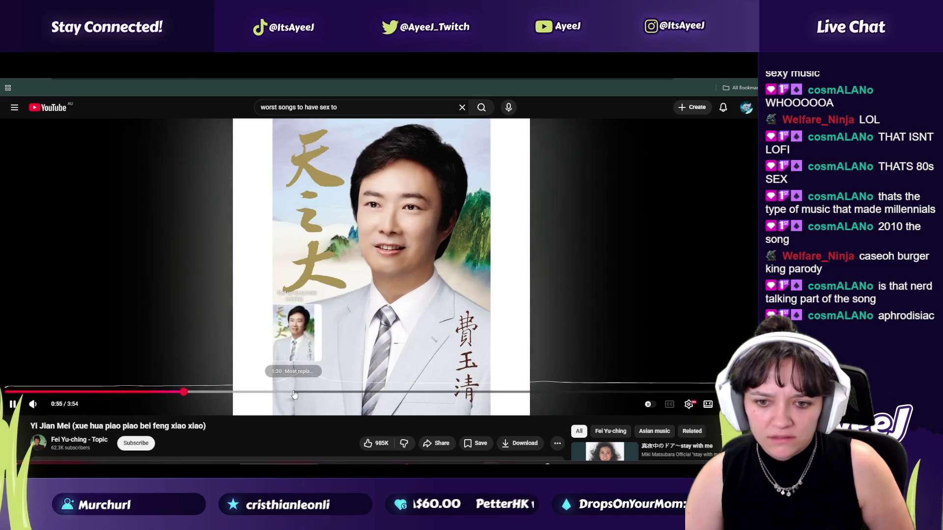
left_click(296, 392)
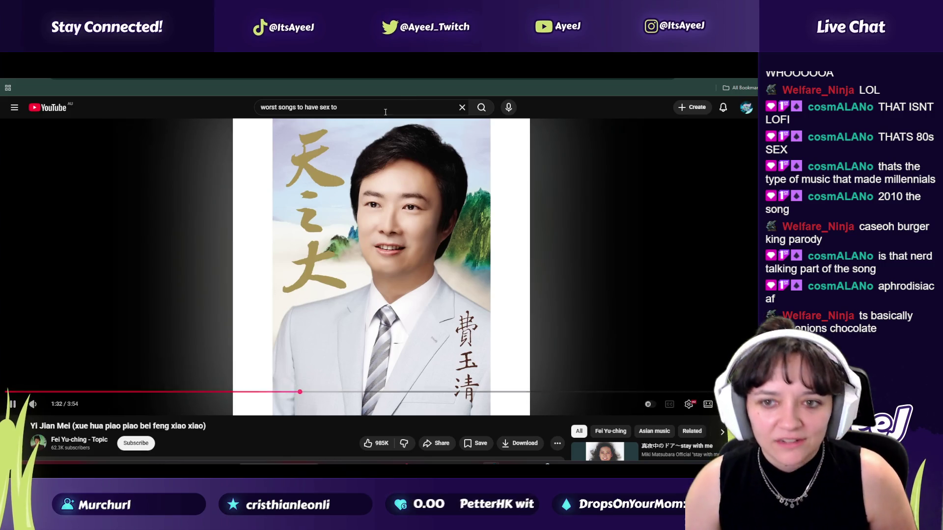
Step: Search 'background musoic' and play the Minecraft soft rain and water ambience video
key("slash")
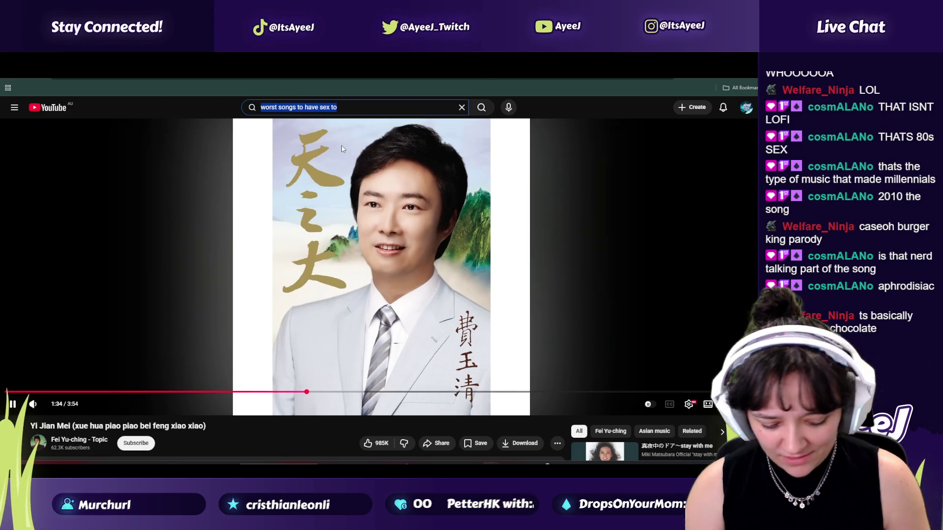
type("background musoic")
key("Return")
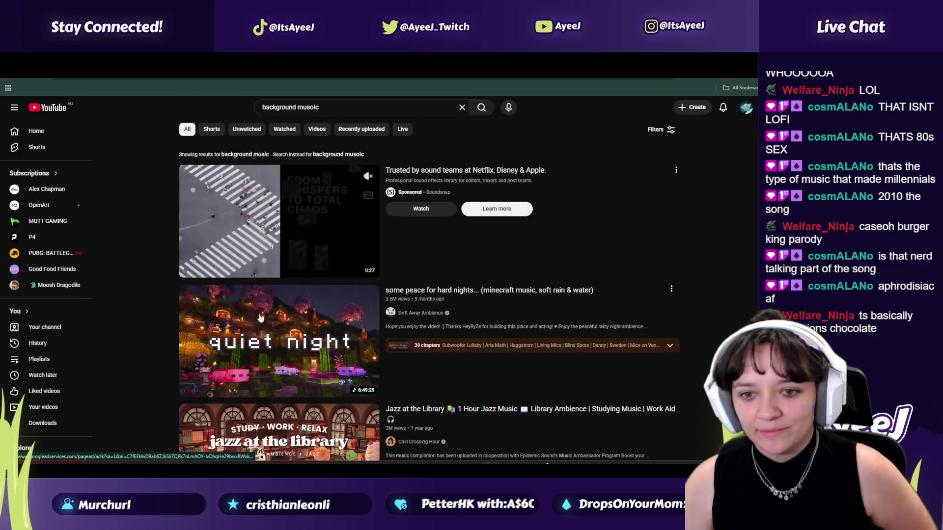
left_click(225, 268)
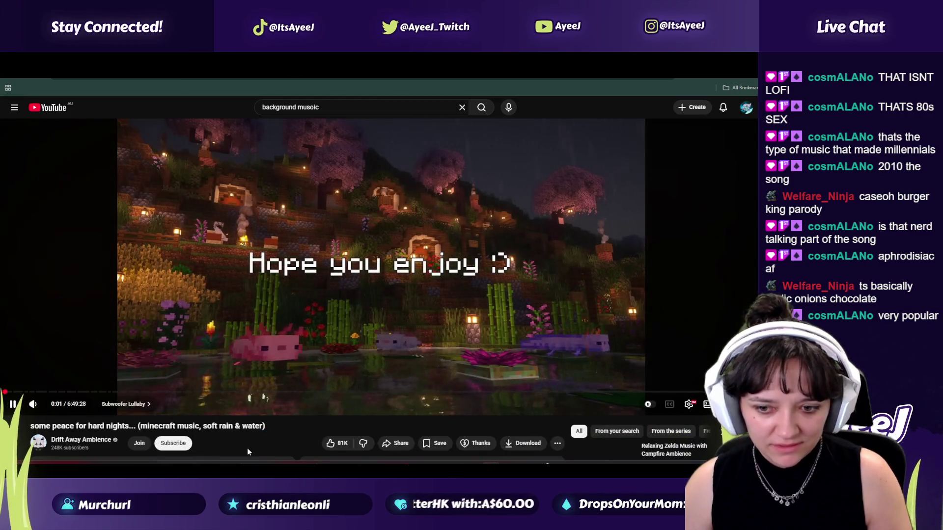
key("alt+Tab")
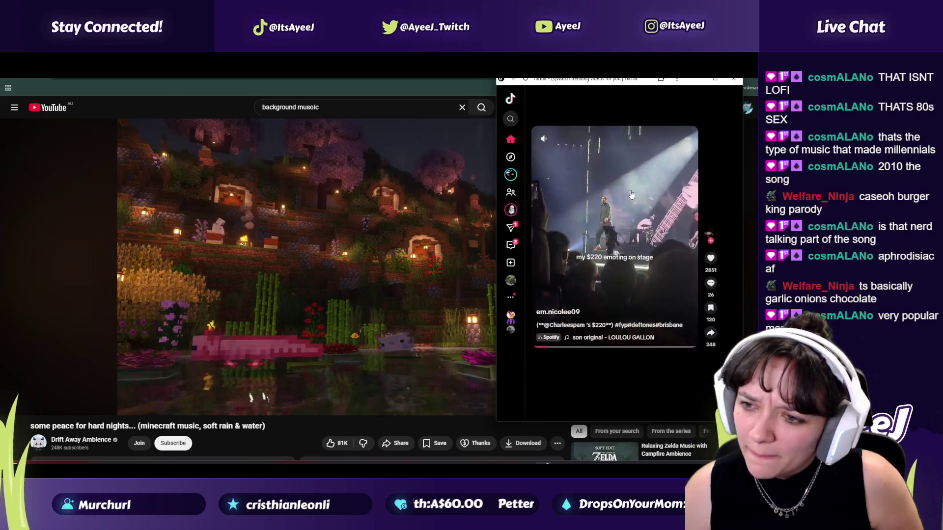
Step: Scroll through several TikTok feed videos, then bring YouTube's Godot tilemap tutorial back in front
scroll(632, 195, "down", 2)
scroll(631, 194, "down", 2)
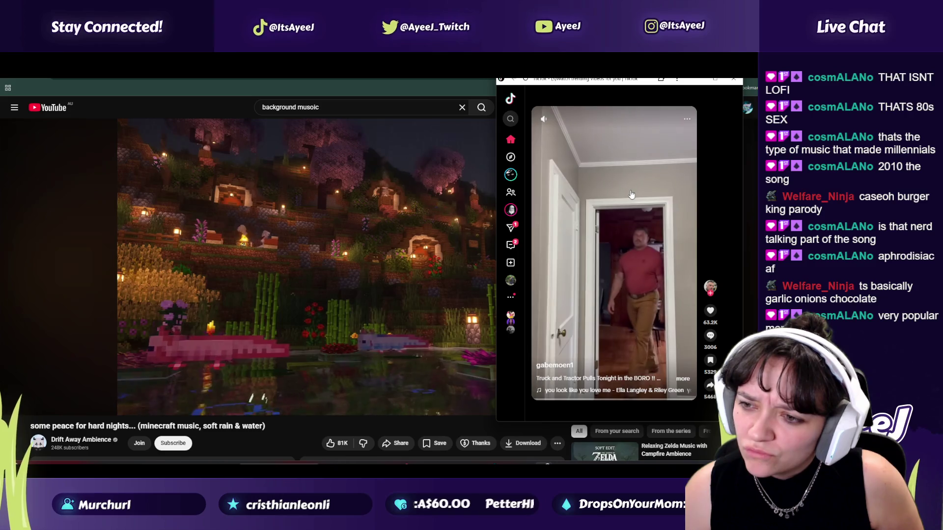
scroll(631, 194, "down", 2)
scroll(631, 194, "down", 2)
scroll(631, 194, "down", 2)
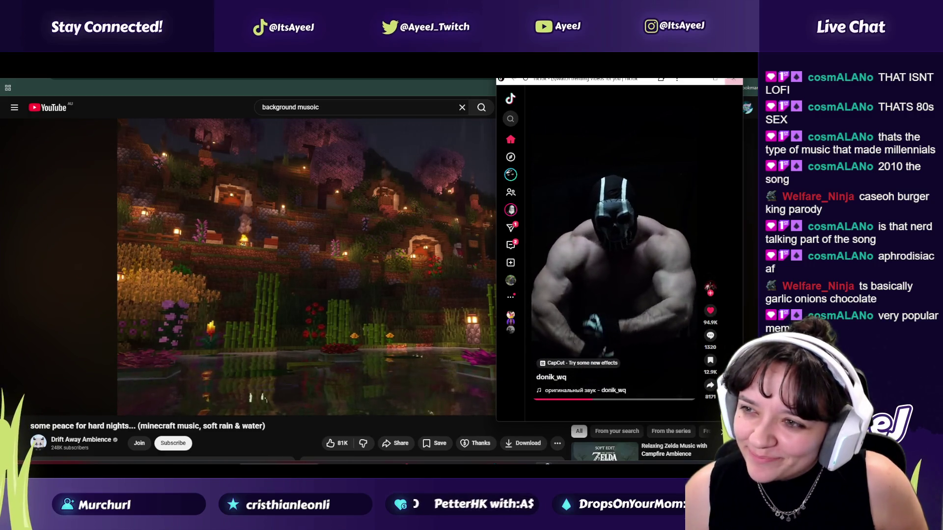
left_click(269, 249)
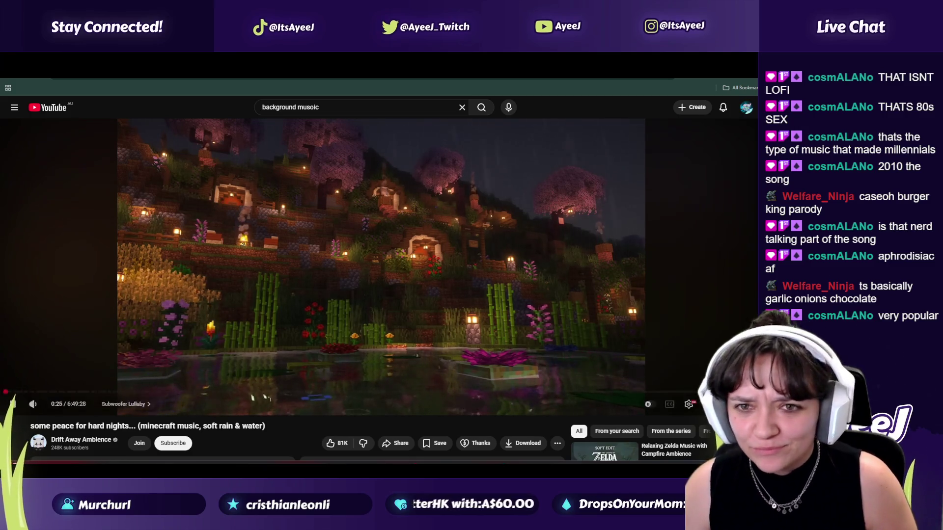
key("ctrl+Tab")
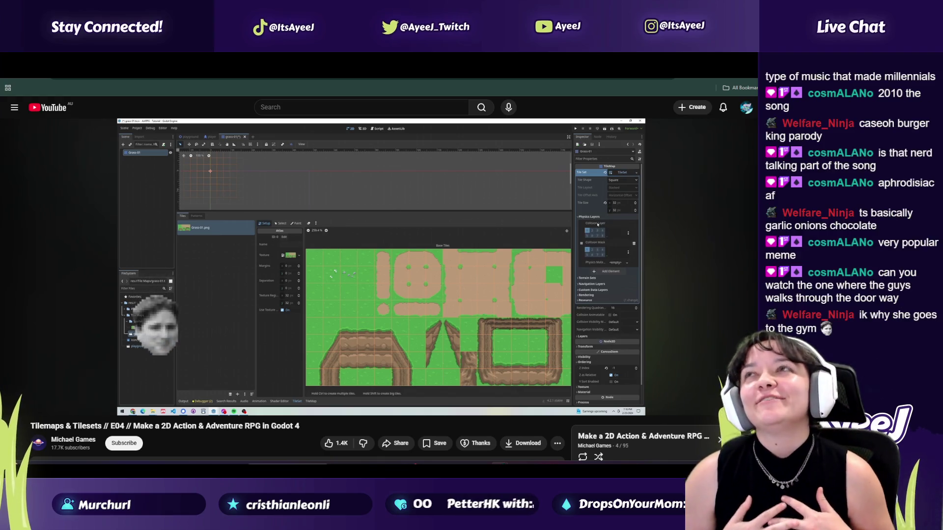
Step: Rewind the tilemap tutorial to about 7:13 and pause it at 7:27, the physics-layer step
mouse_move(258, 395)
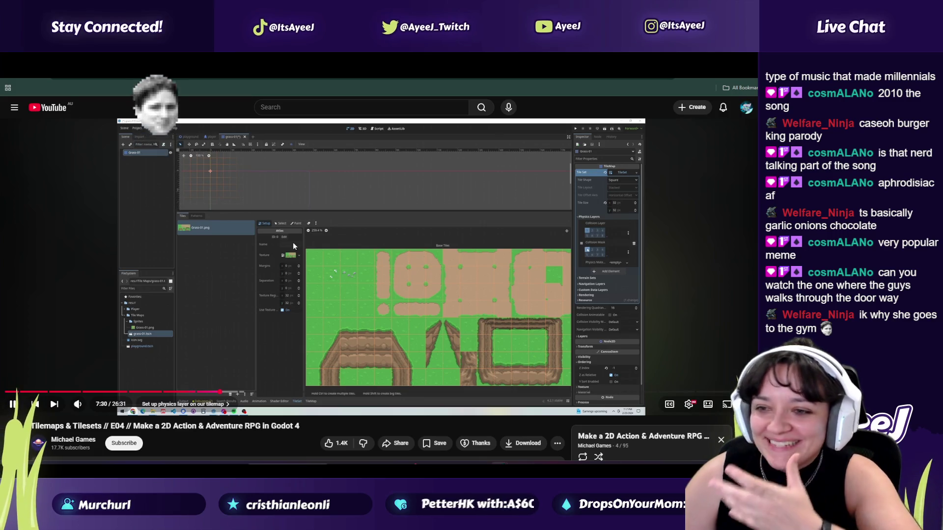
key("space")
key("space")
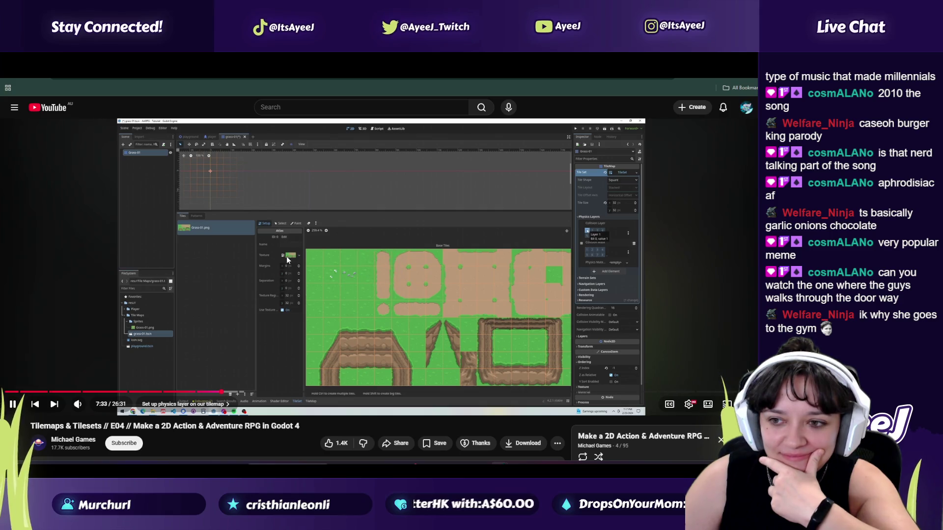
left_click_drag(222, 392, 200, 393)
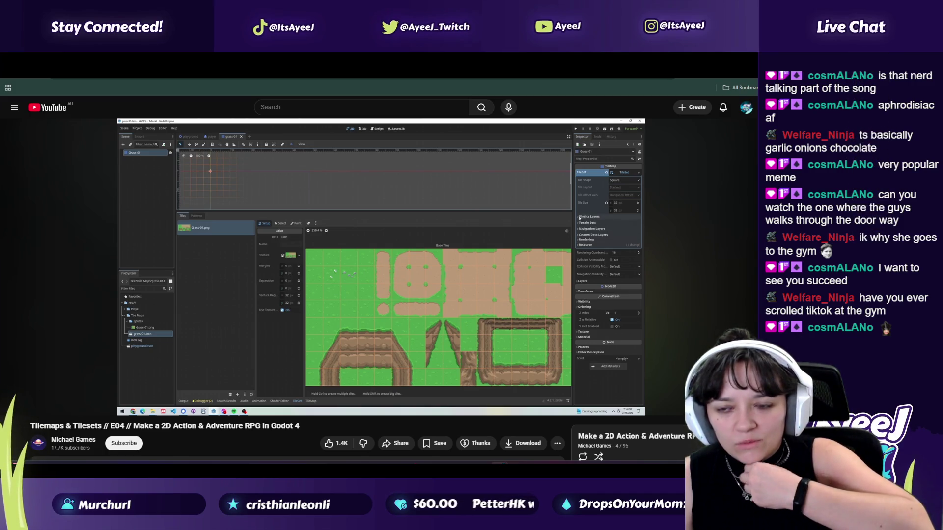
mouse_move(412, 239)
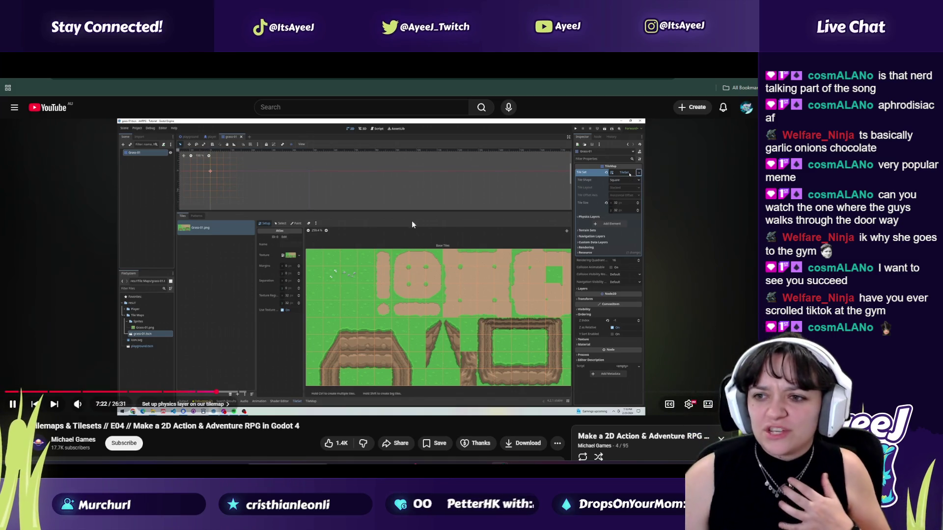
left_click(303, 250)
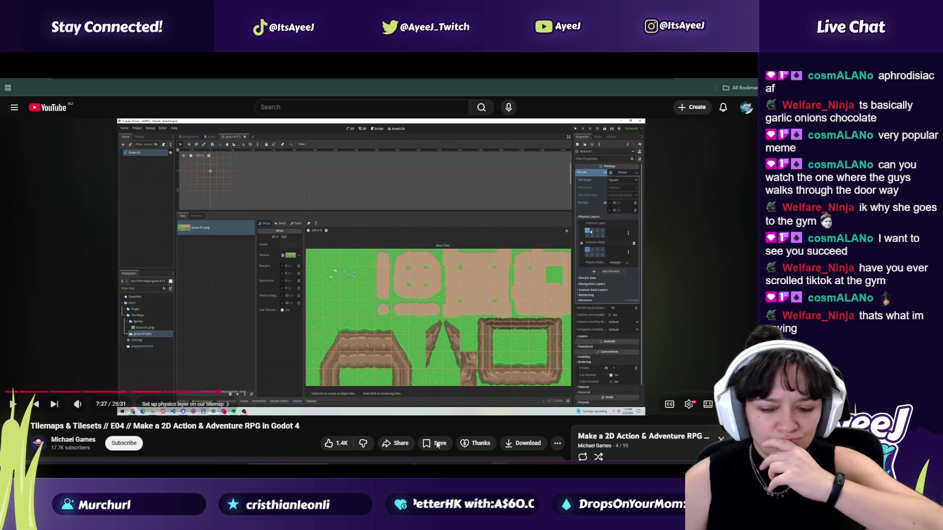
mouse_move(518, 471)
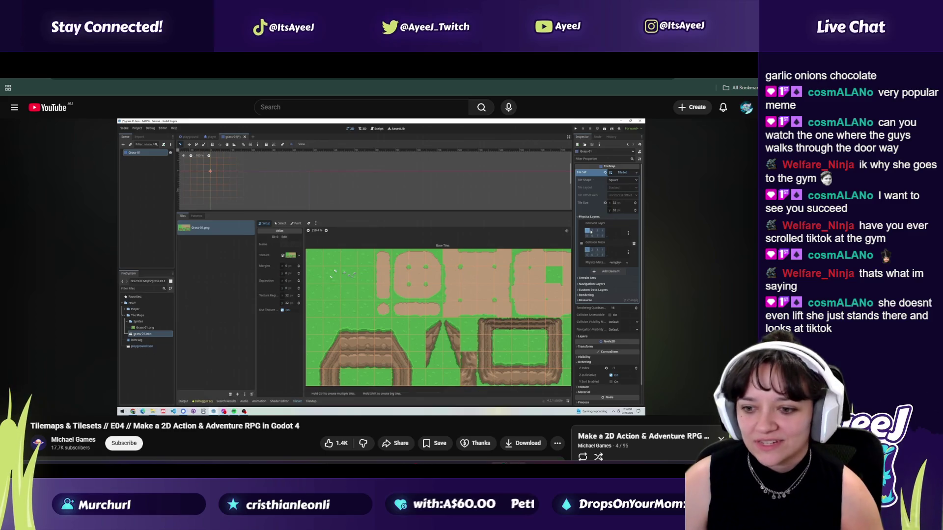
mouse_move(535, 529)
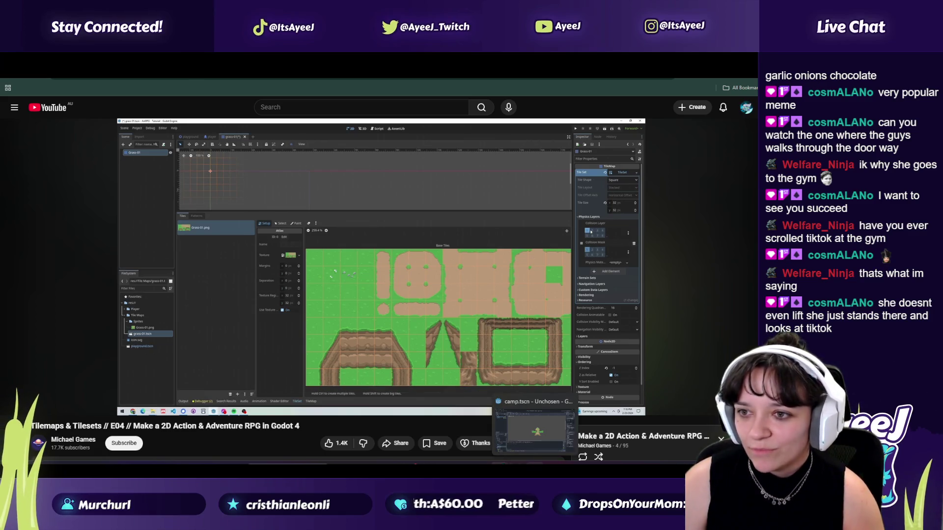
left_click(534, 428)
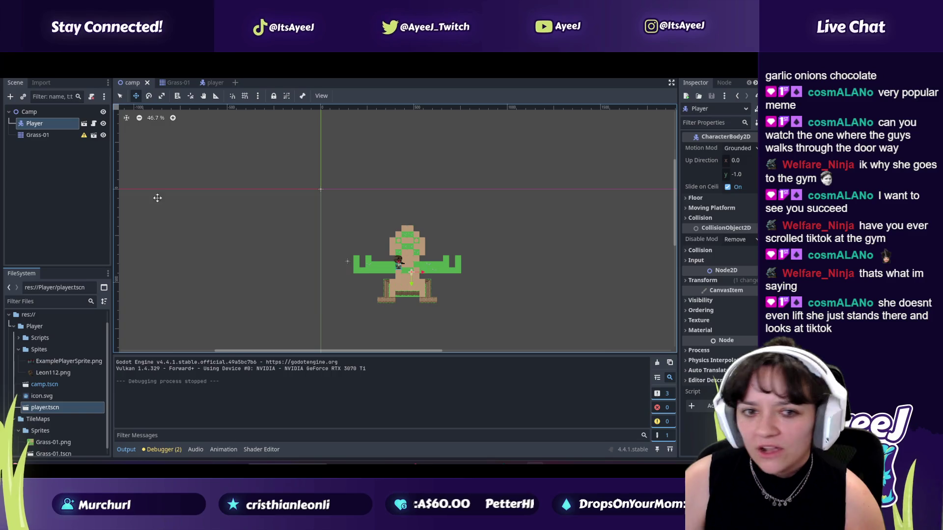
Step: Back in Godot, look through the Grass-01, player and camp scene tabs
key("alt+Tab")
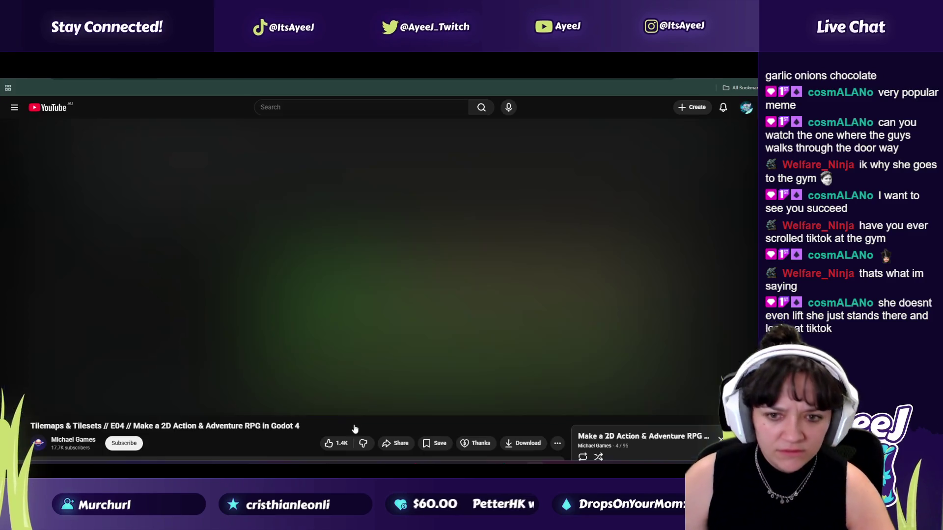
key("alt+Tab")
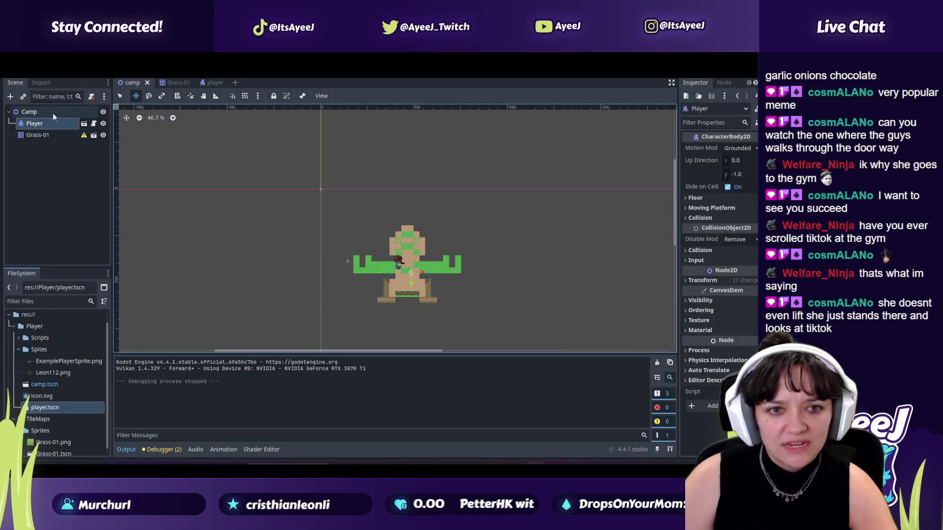
left_click(170, 82)
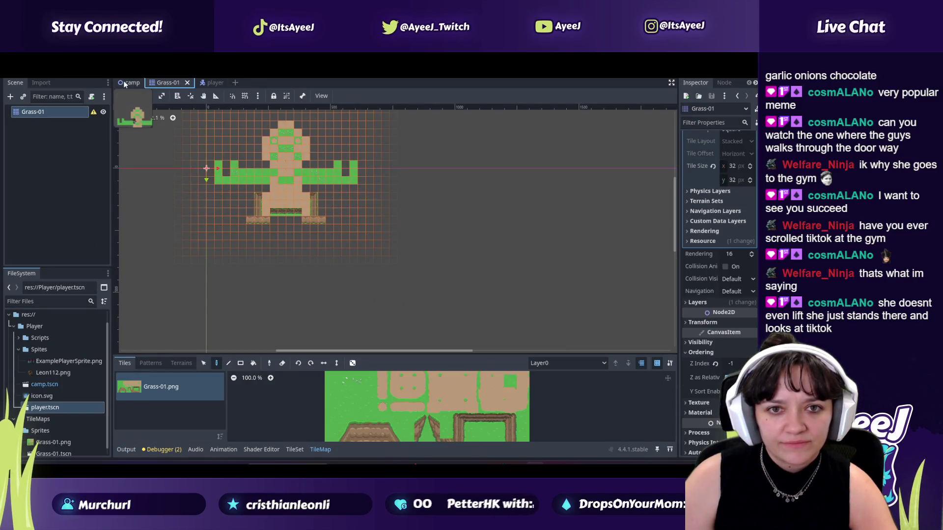
scroll(47, 446, "down", 1)
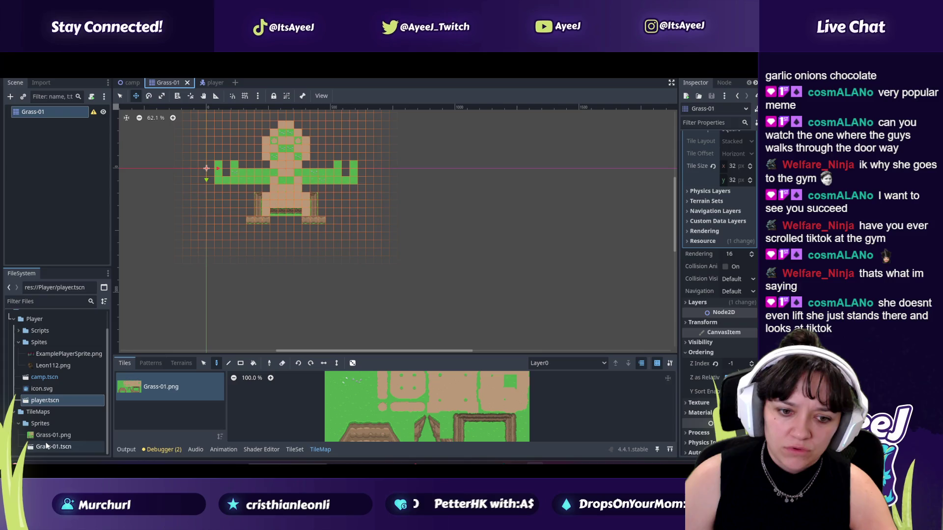
left_click(47, 445)
left_click(206, 83)
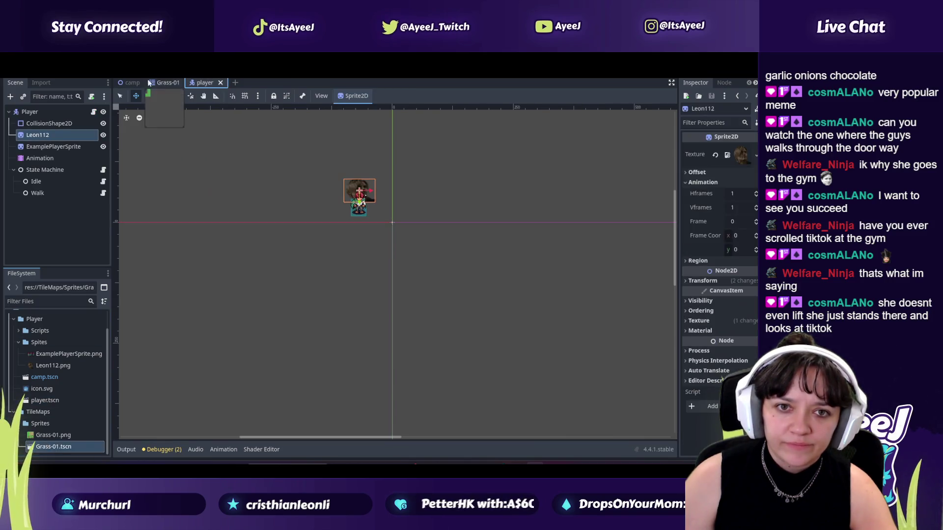
left_click(133, 82)
Step: Select the Grass-01 tilemap in the camp scene and open the Grass-01 scene tab
left_click(43, 139)
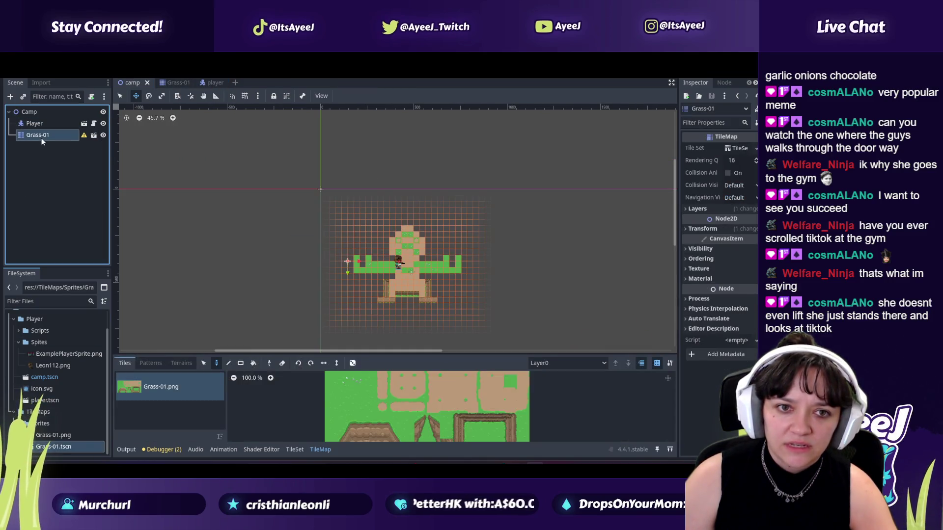
left_click_drag(52, 447, 53, 218)
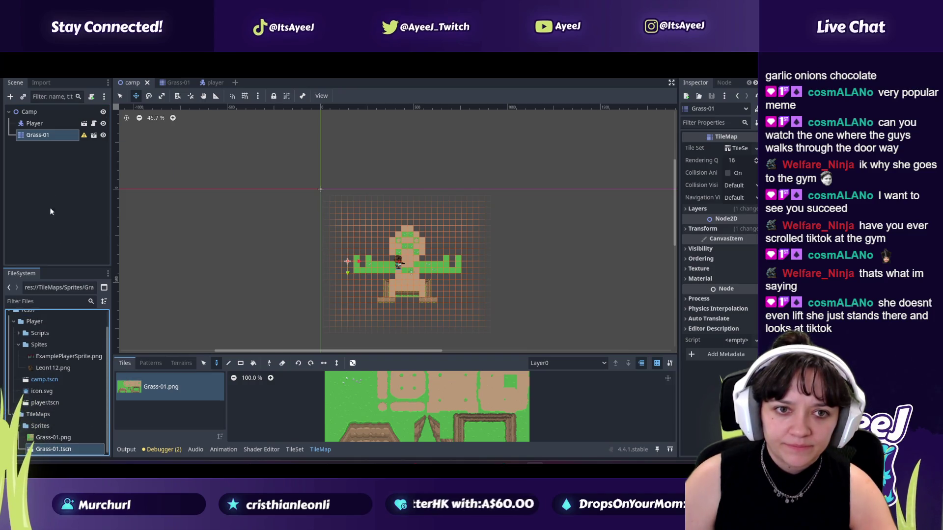
left_click(19, 83)
left_click(177, 83)
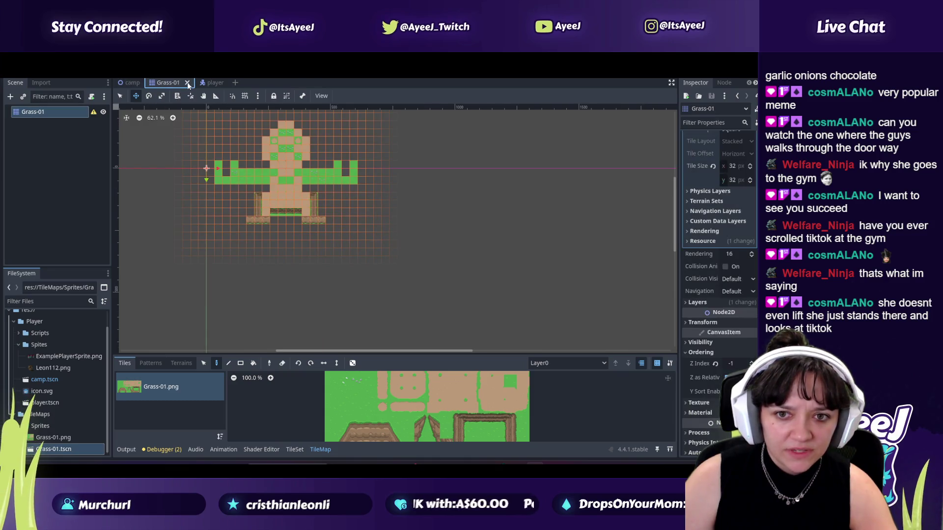
key("alt+Tab")
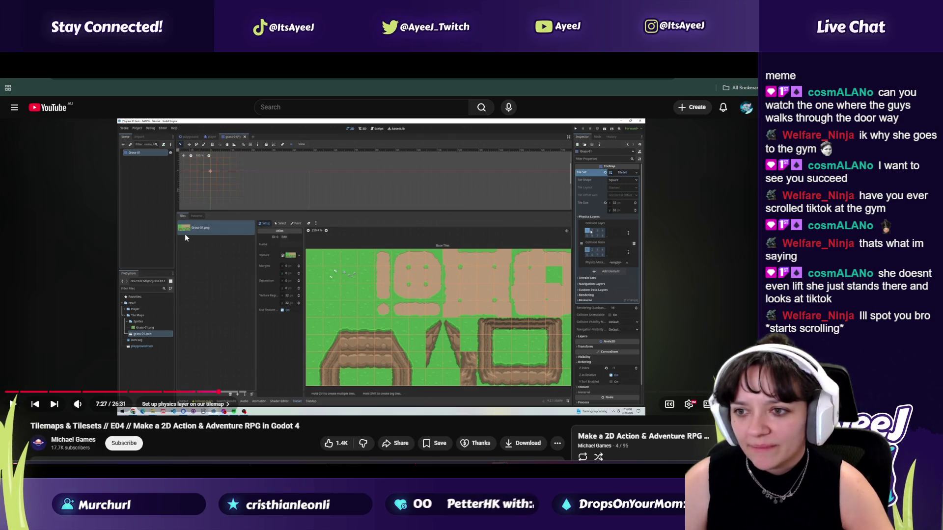
Step: Alternate between Godot and the tutorial, resuming the video to follow its physics layer instructions
key("alt+Tab")
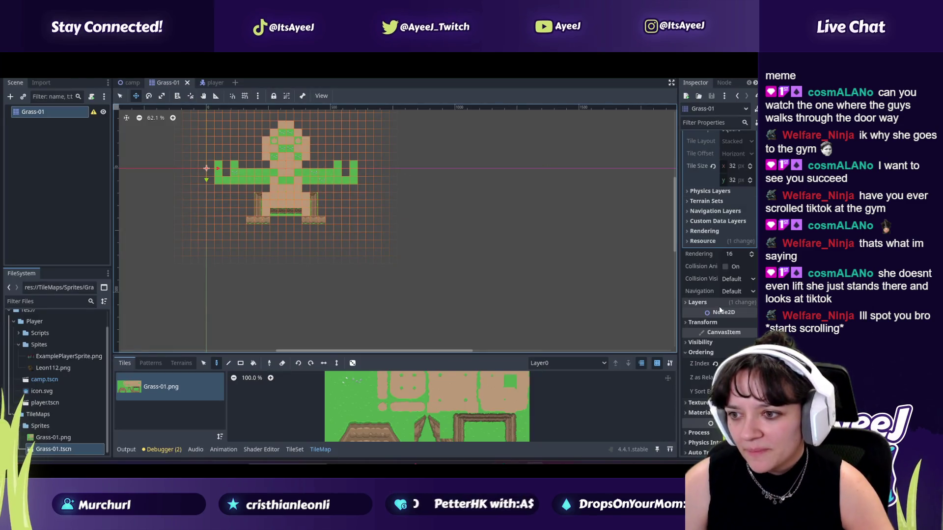
key("alt+Tab")
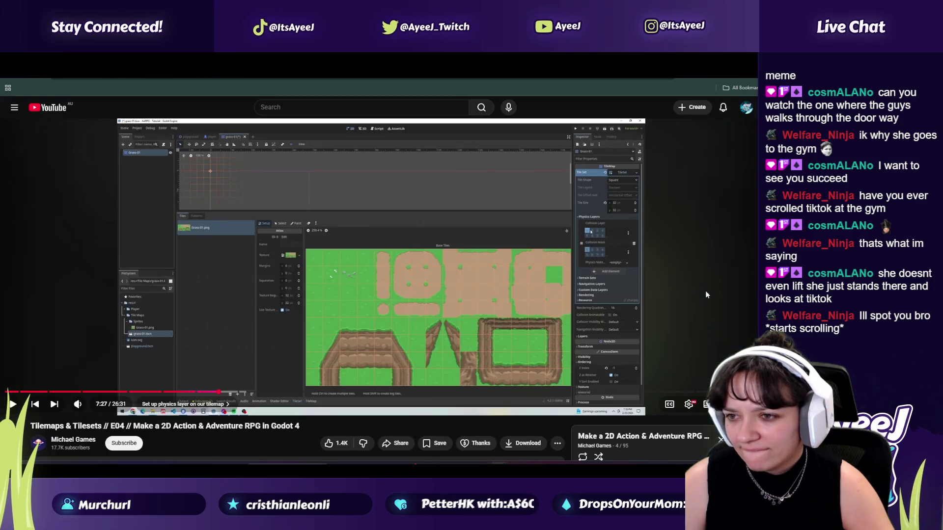
key("alt+Tab")
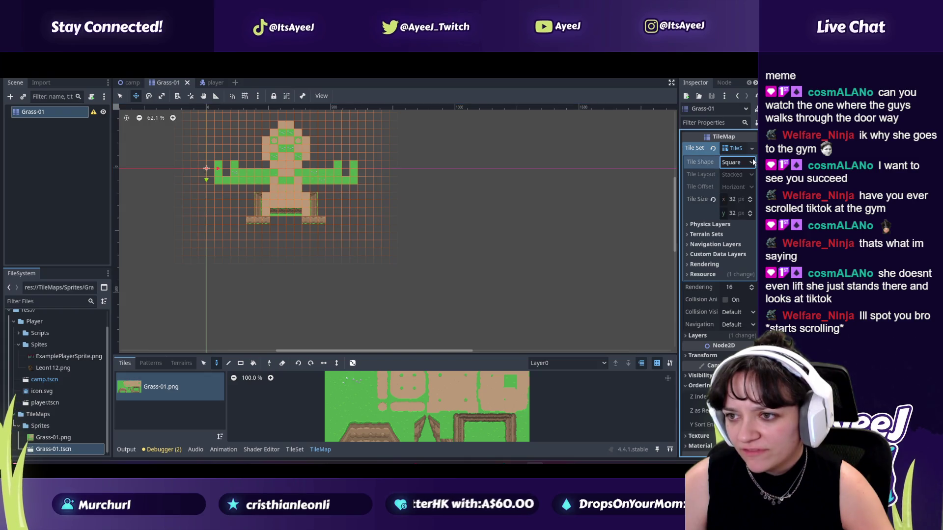
key("alt+Tab")
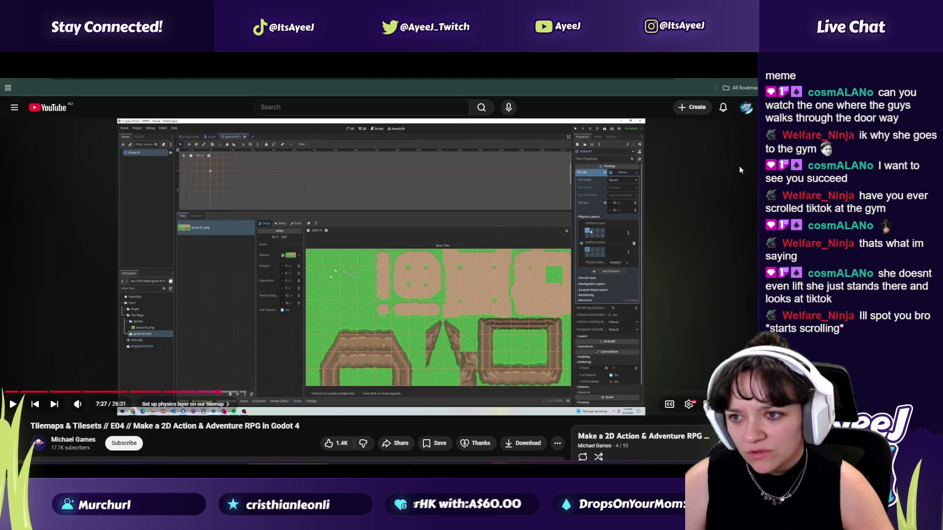
key("alt+Tab")
key("alt+Tab")
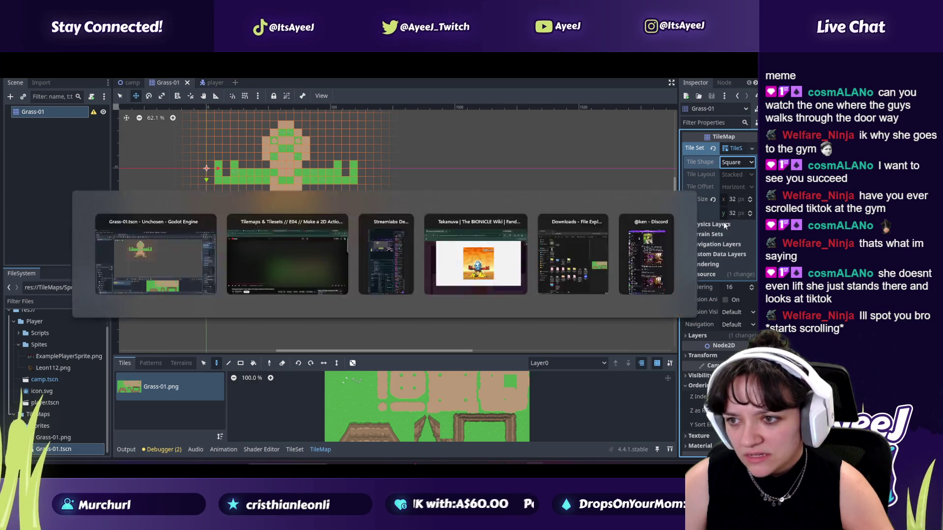
key("alt+Tab")
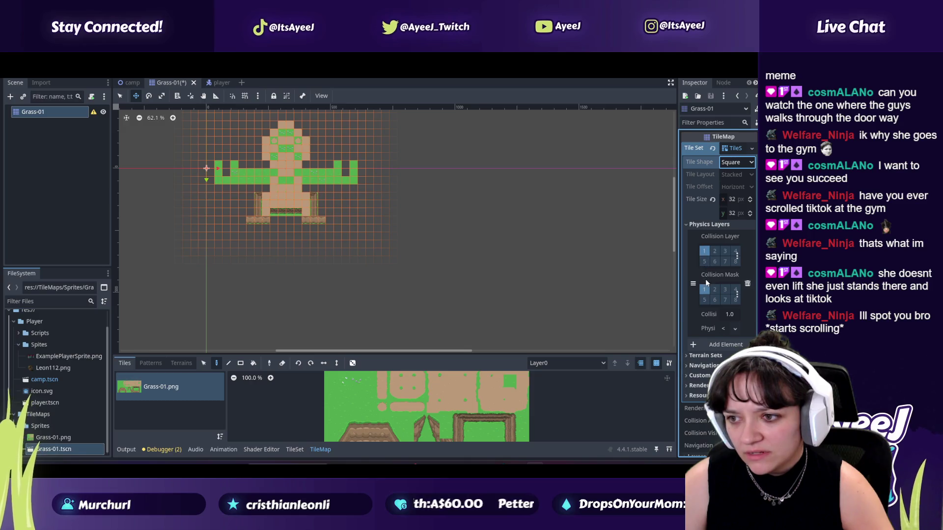
key("alt+Tab")
left_click(493, 225)
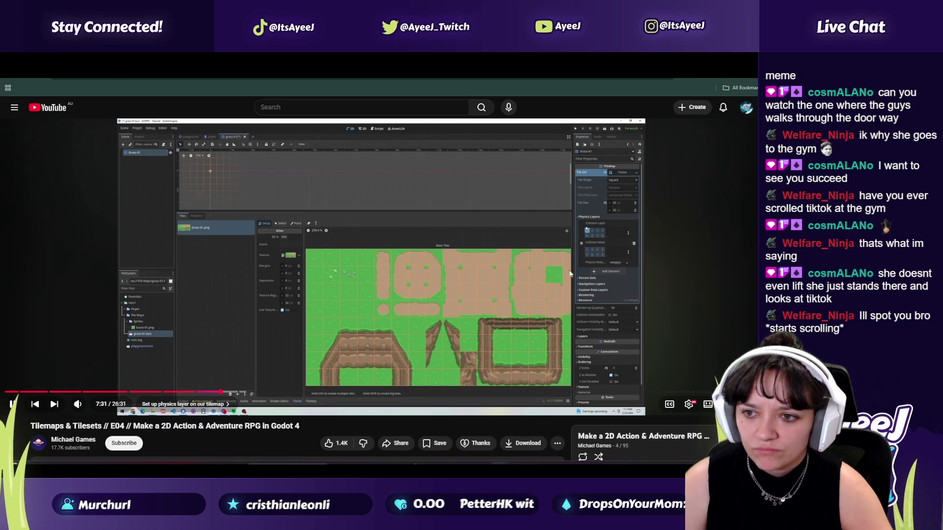
key("alt+Tab")
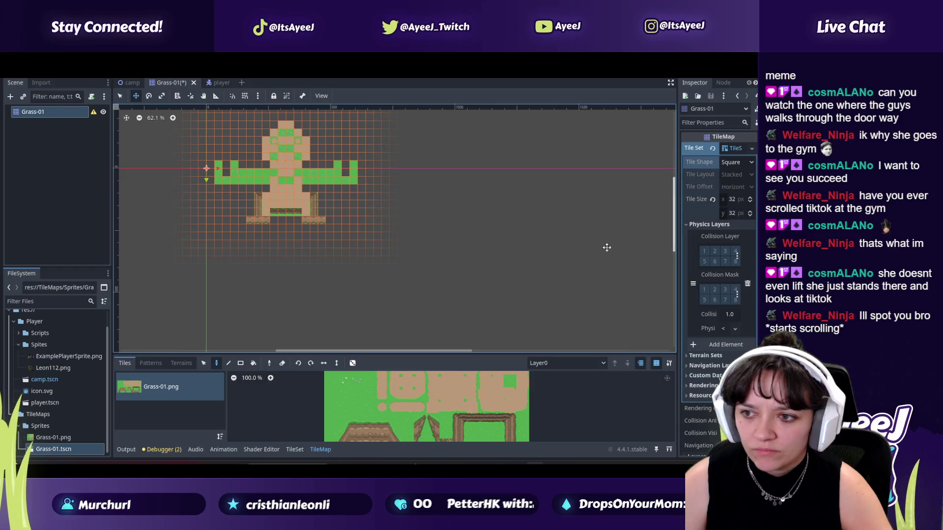
key("alt+Tab")
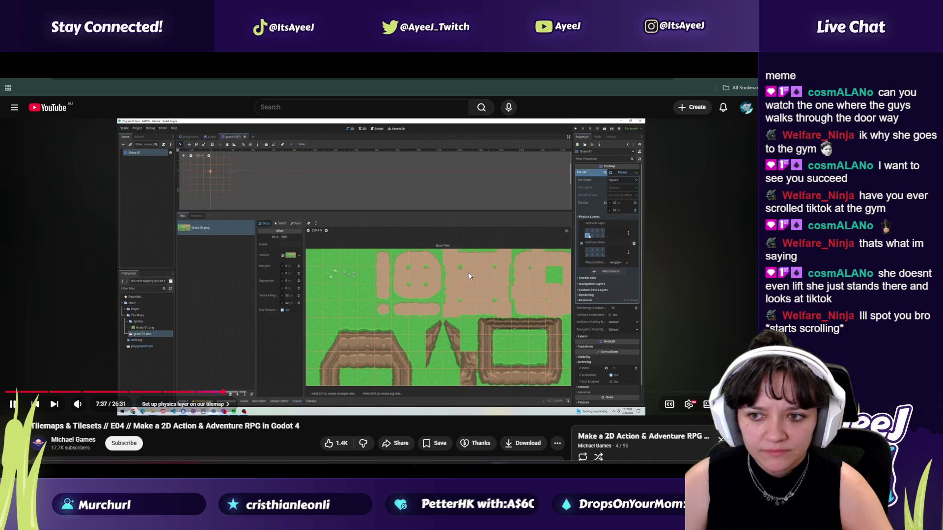
key("alt+Tab")
key("alt+Tab")
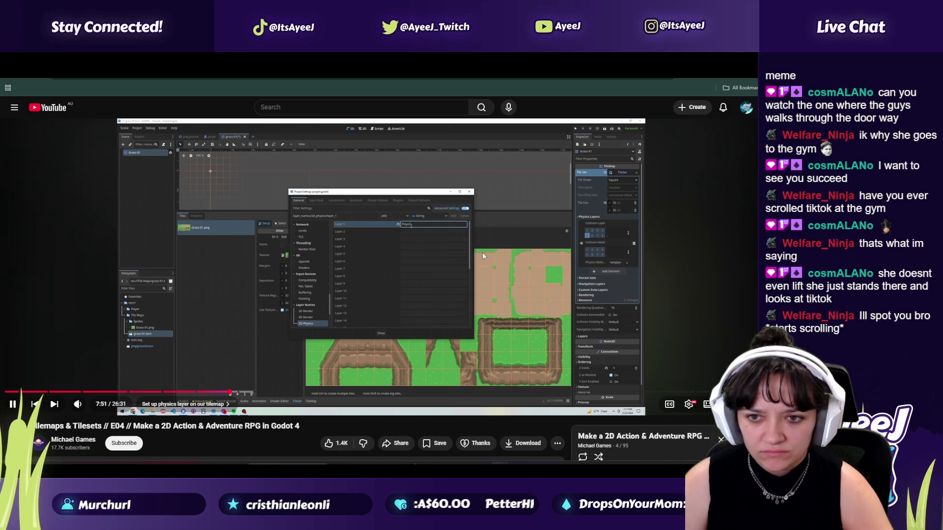
key("alt+Tab")
Step: Open Layer Names > 2D Physics and name Layer 1 'Player'
left_click(737, 256)
left_click(702, 264)
left_click(439, 165)
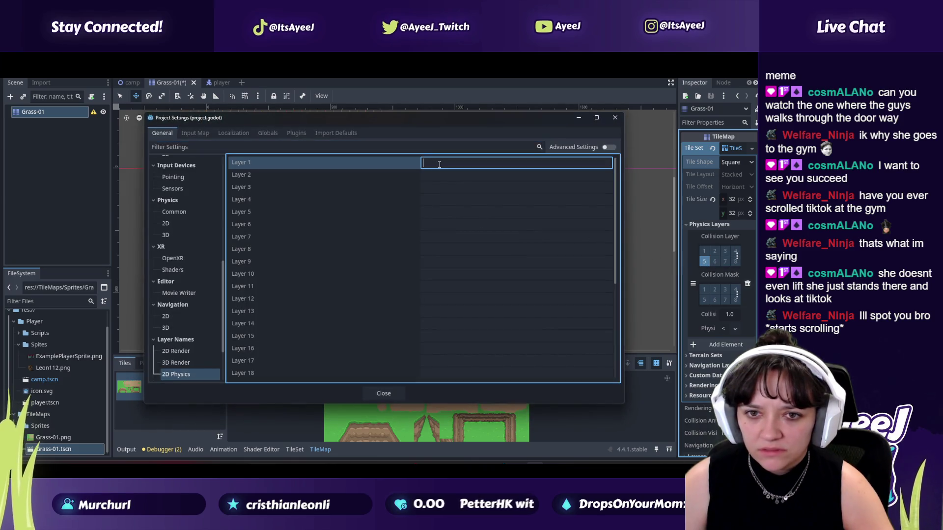
type("Player")
Step: After checking the tutorial, name 2D physics Layer 5 'Walls'
key("alt+Tab")
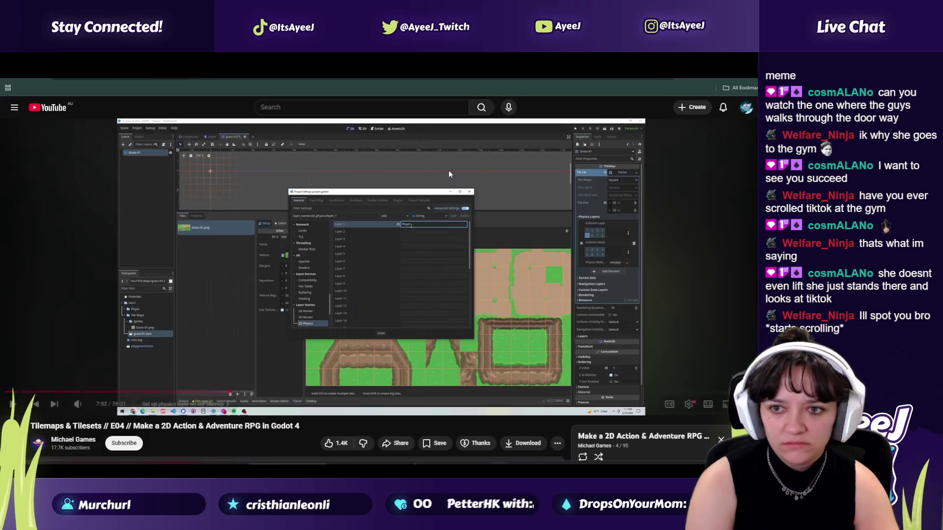
left_click(449, 170)
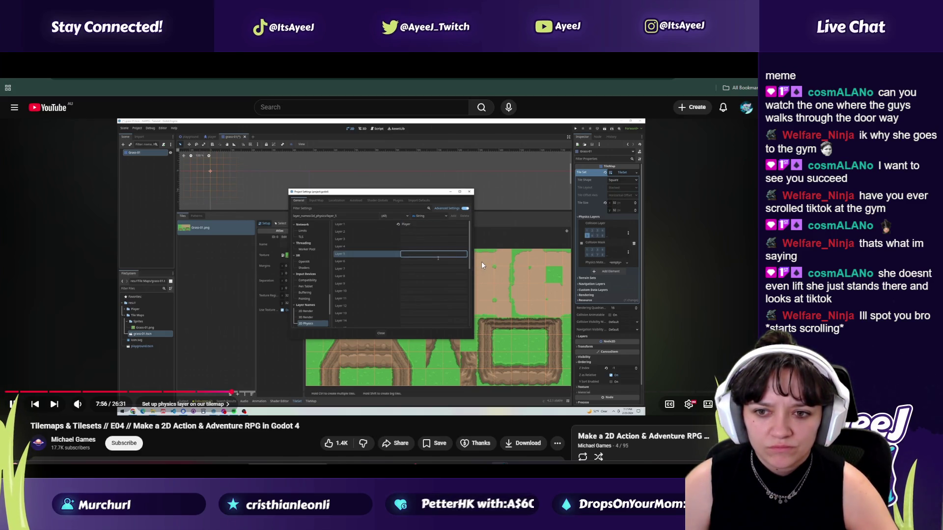
key("alt+Tab")
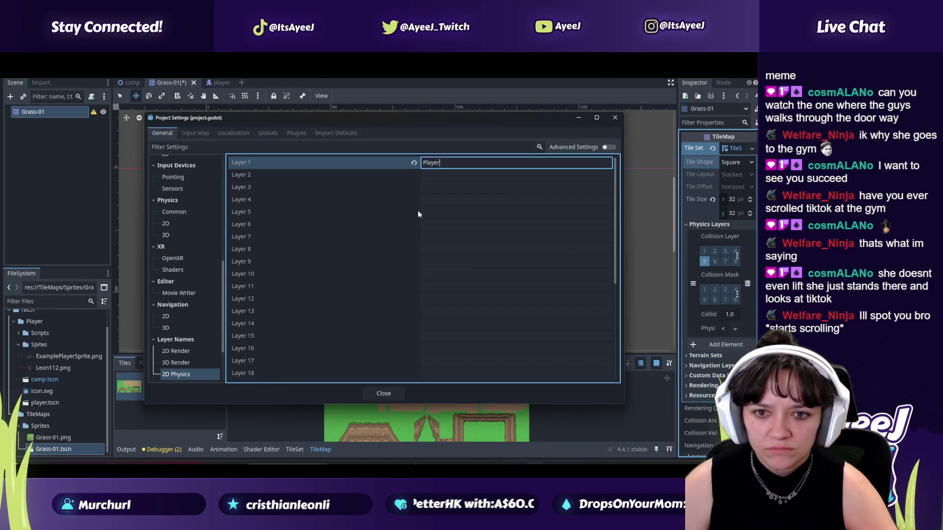
double_click(431, 213)
type("Walls")
key("alt+Tab")
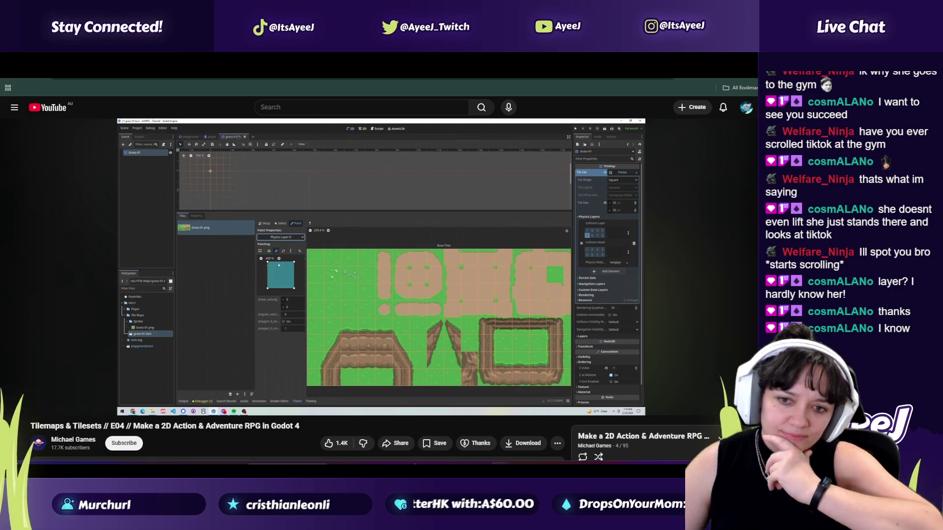
Step: Rewind the tutorial to 8:27 and pause it
mouse_move(248, 395)
left_click(248, 393)
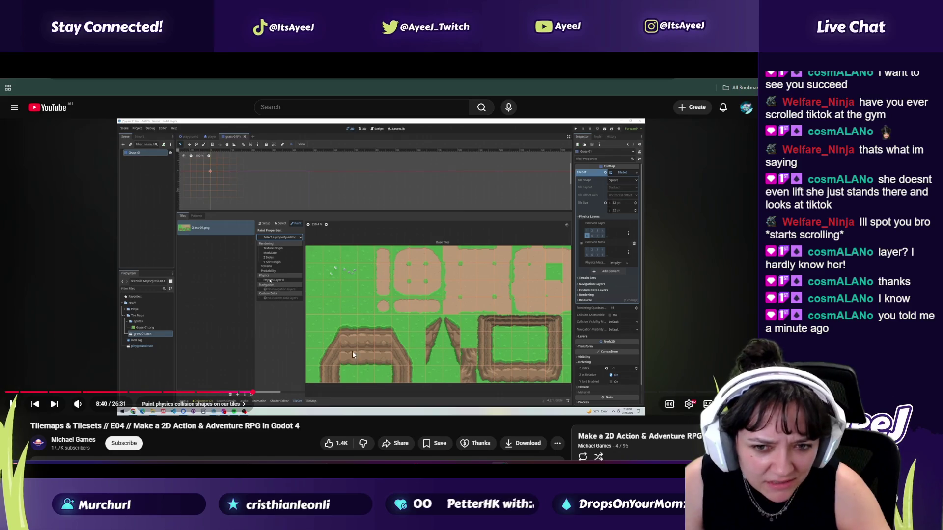
left_click(322, 335)
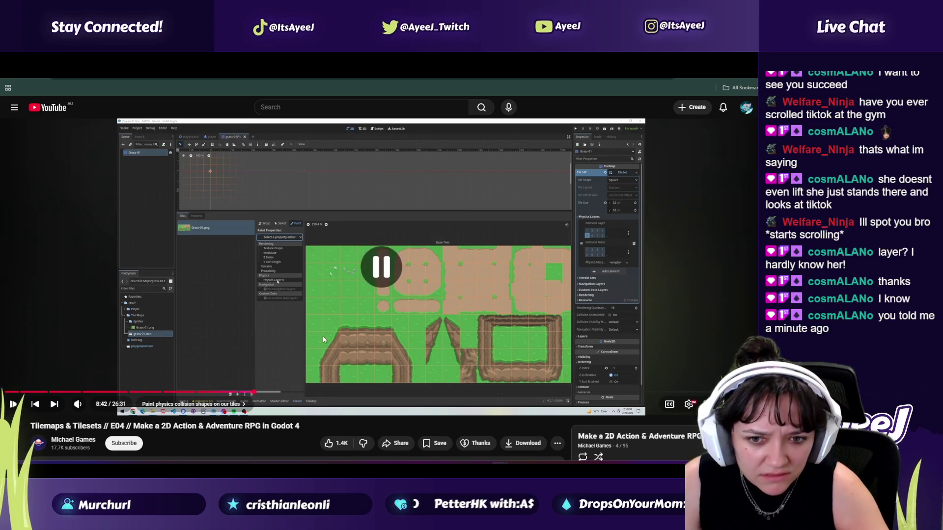
Step: Close Project Settings and drag the TileMap panel splitter up to make it much taller
key("alt+Tab")
left_click(383, 394)
key("alt+Tab")
key("alt+Tab")
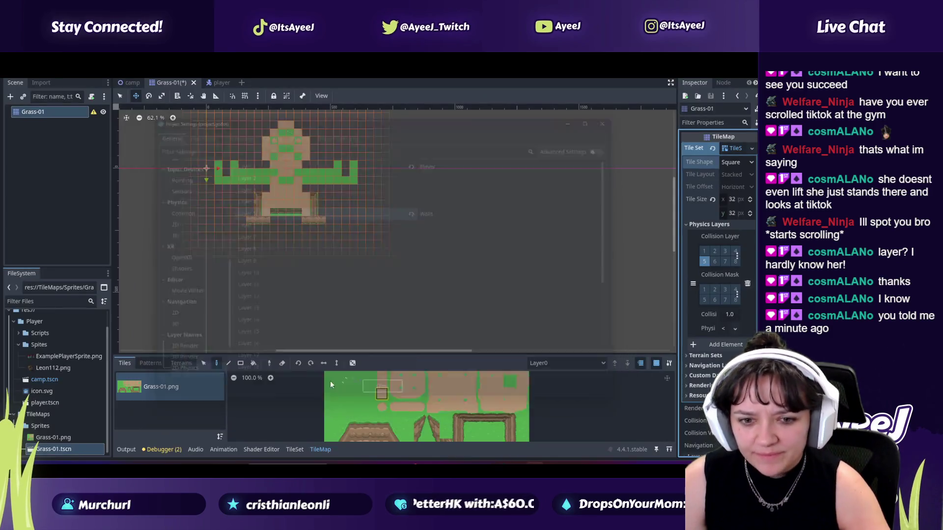
key("alt+Tab")
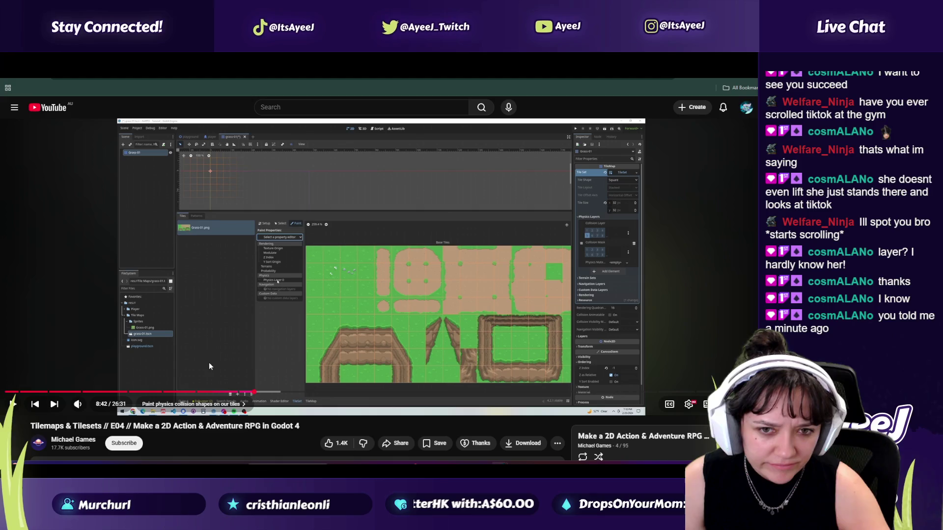
key("alt+Tab")
left_click_drag(271, 351, 308, 188)
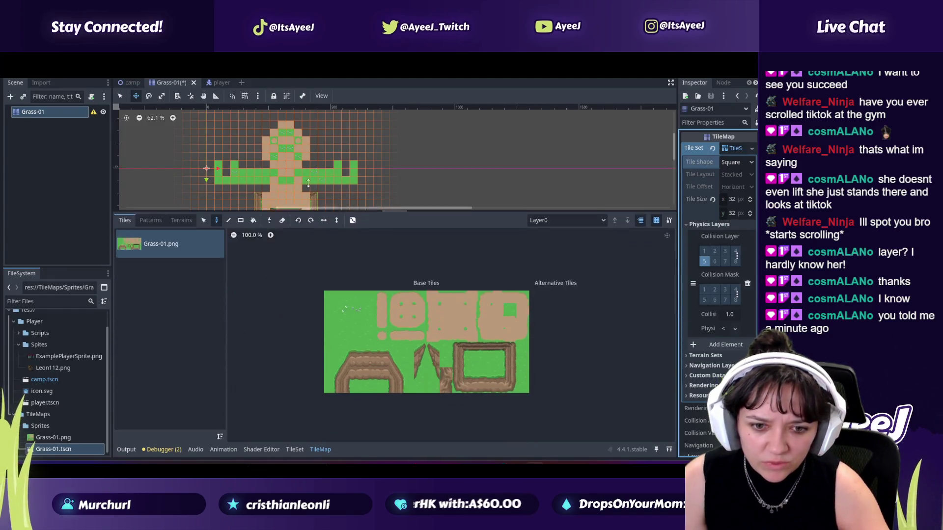
key("alt+Tab")
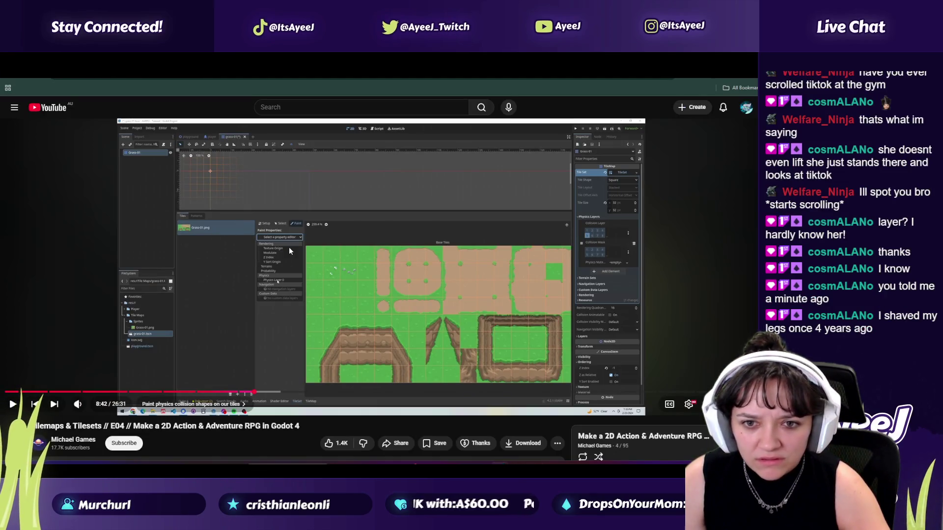
key("alt+Tab")
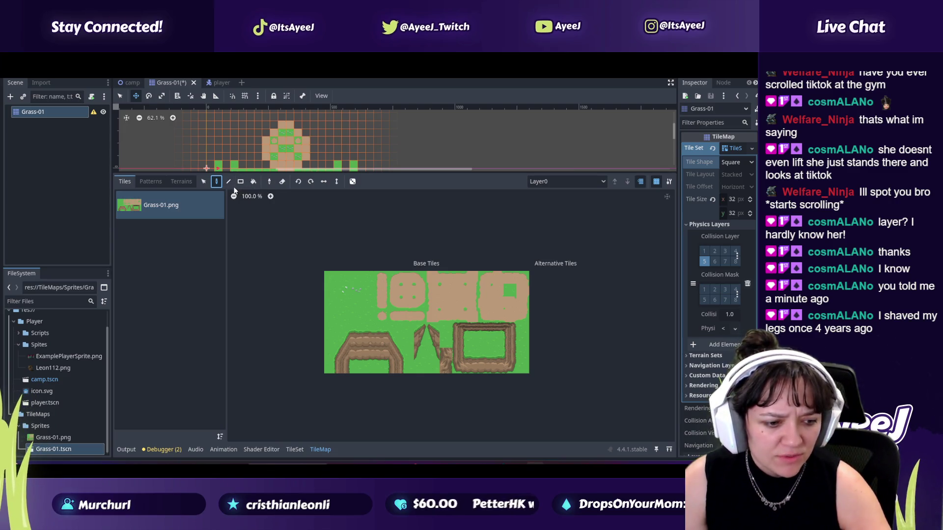
Step: Peek at the Terrains tab, return to Tiles, then rewind the tutorial to 8:18
left_click(181, 181)
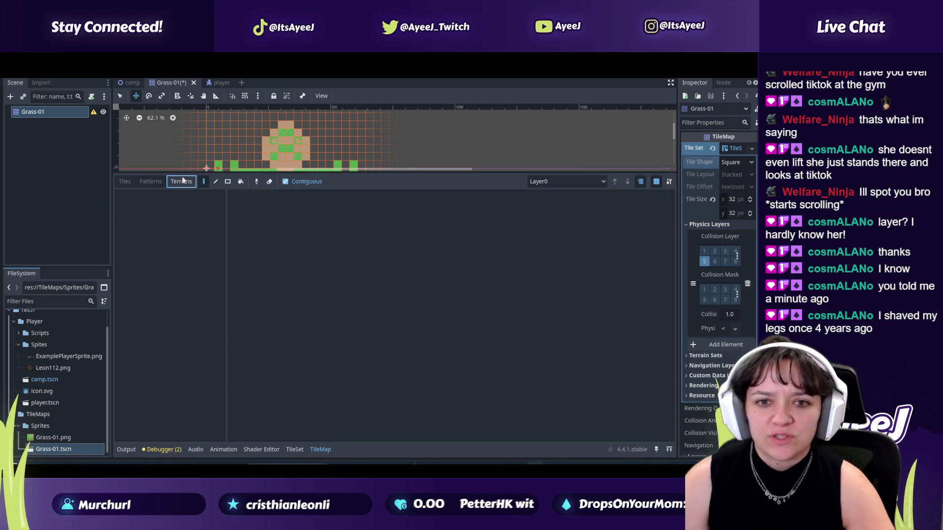
left_click(125, 182)
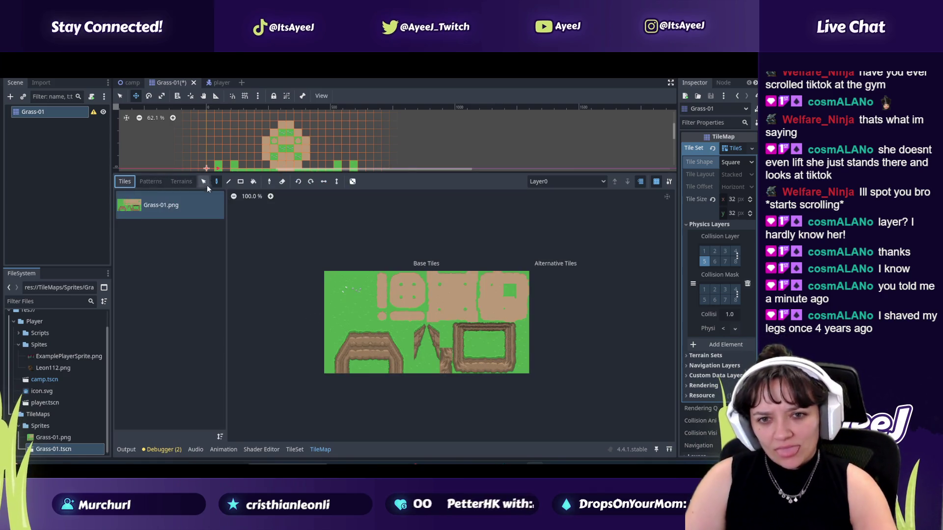
key("alt+Tab")
left_click(246, 392)
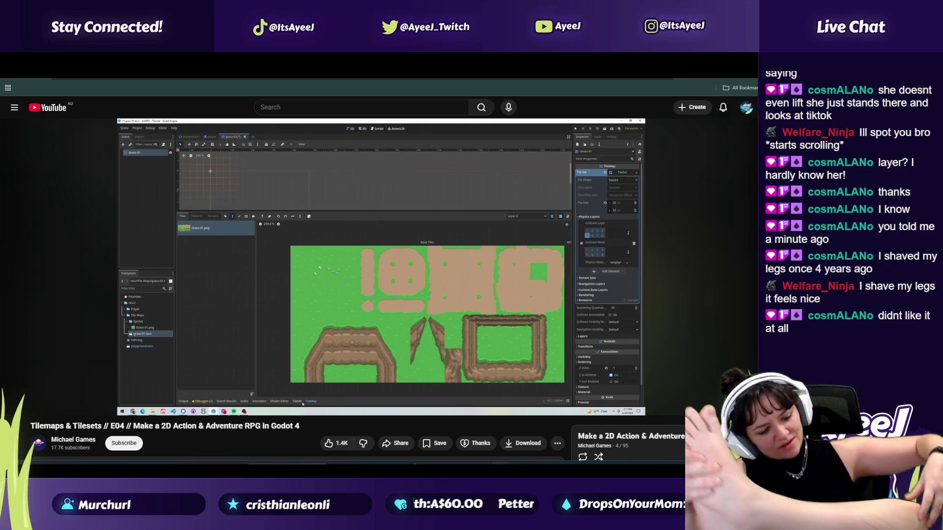
Step: Play the tutorial to 8:24, then select the Grass-01.png file in Godot
left_click(293, 298)
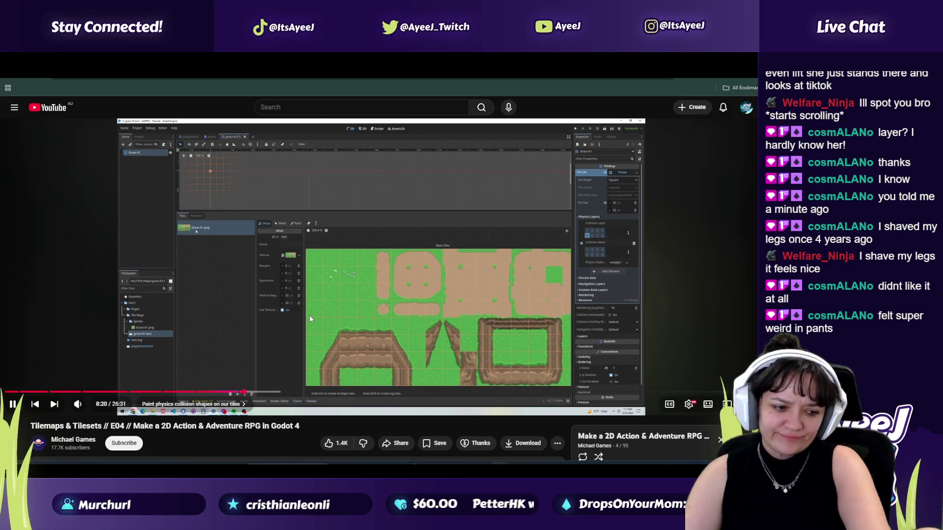
left_click(229, 286)
key("alt+Tab")
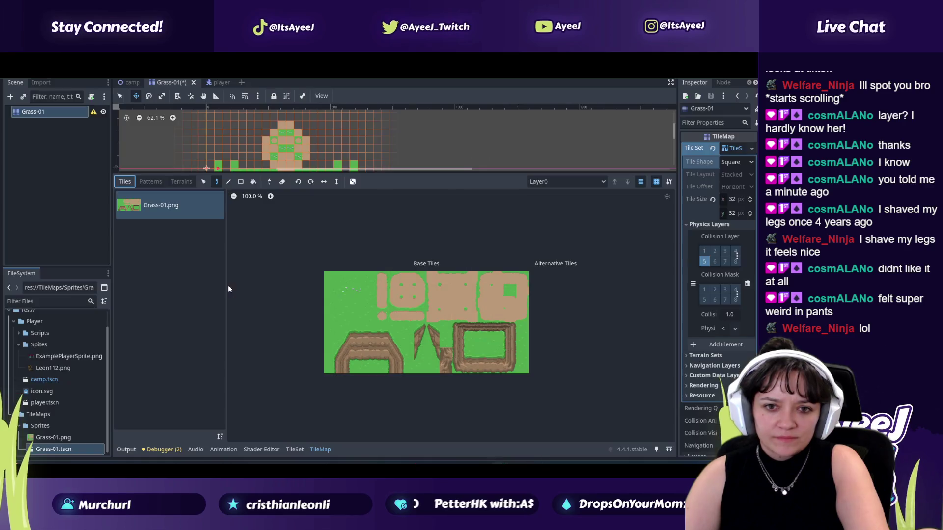
key("alt+Tab")
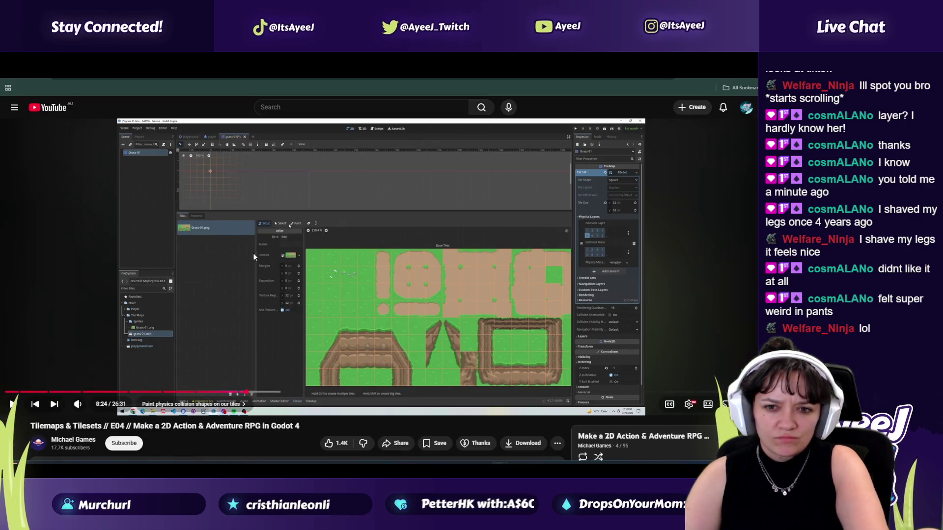
key("alt+Tab")
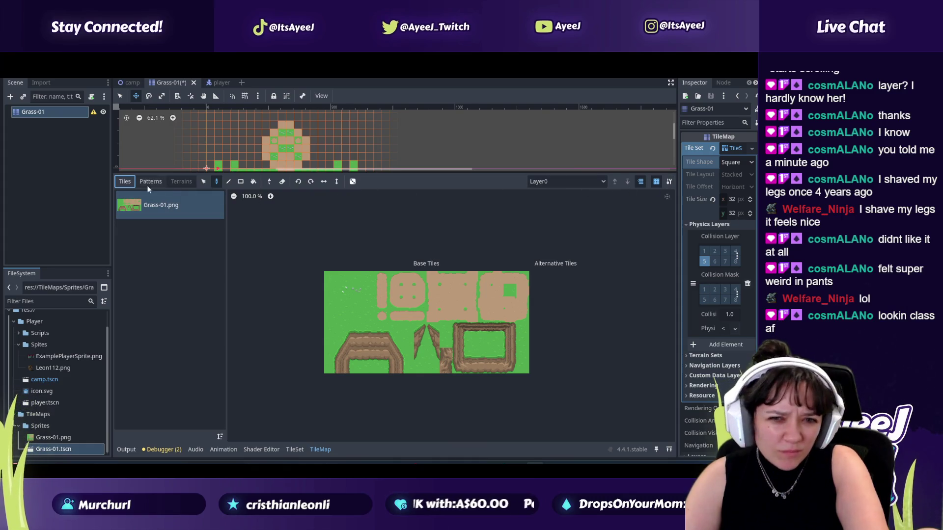
left_click(69, 437)
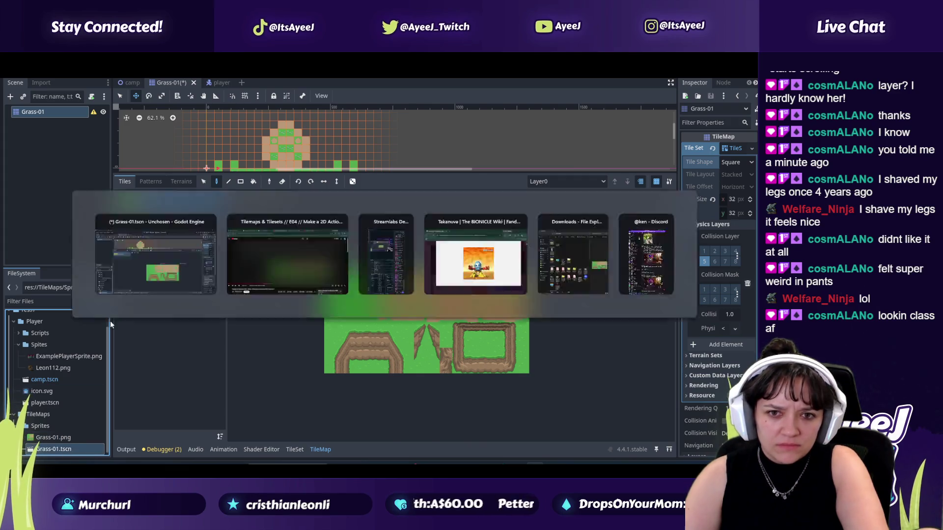
key("alt+Tab")
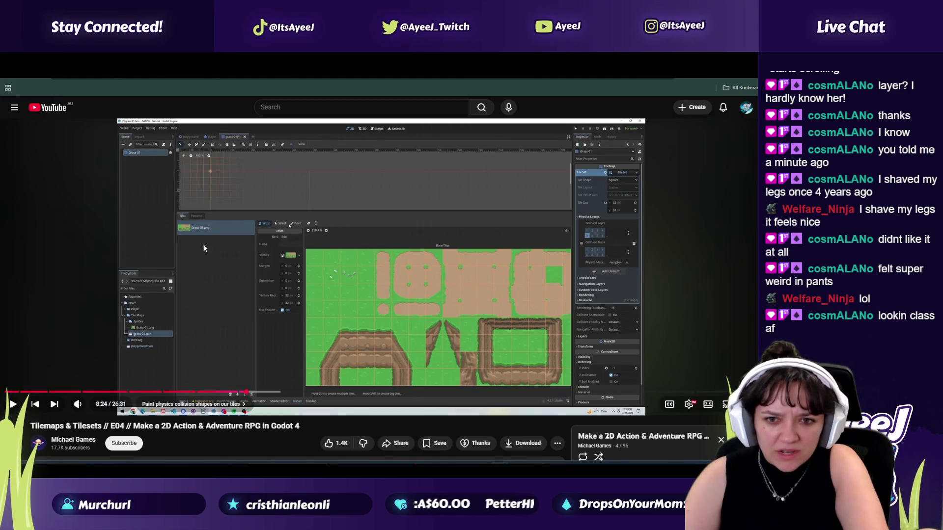
key("alt+Tab")
key("alt+Tab")
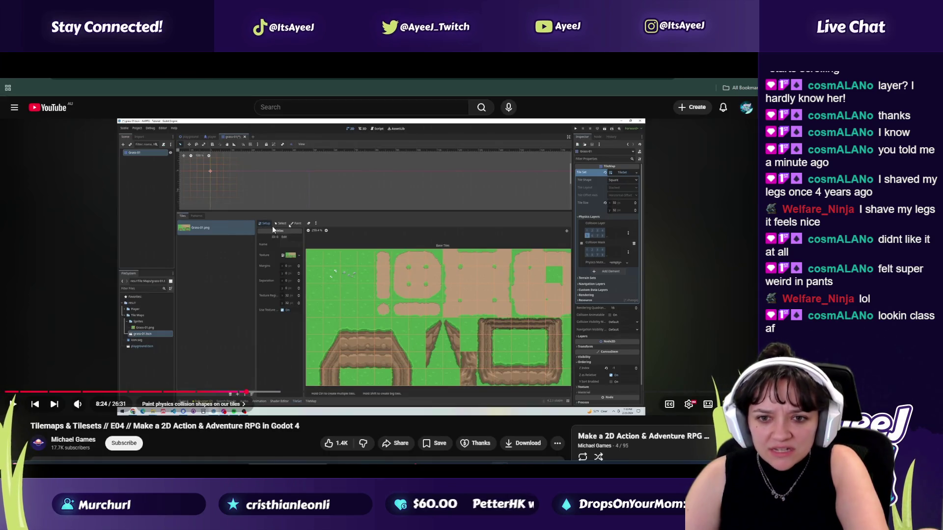
key("alt+Tab")
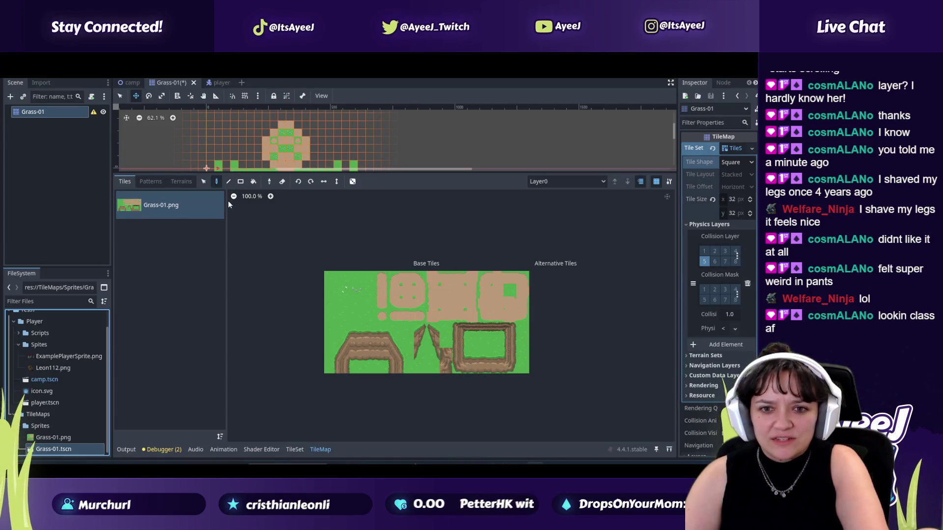
Step: Try the Patterns view and the Paint, Bucket and Eraser tools, then enable random tiles with Paint
left_click(162, 183)
left_click(130, 182)
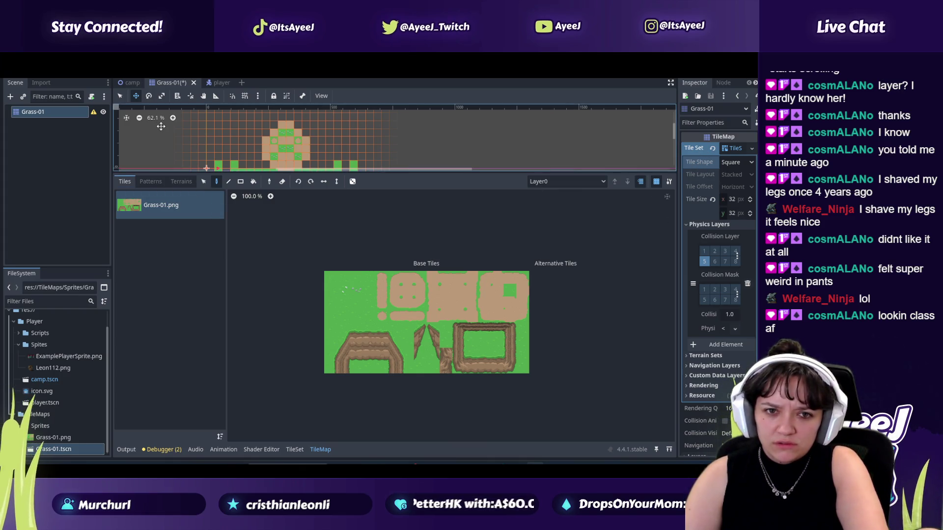
left_click(216, 182)
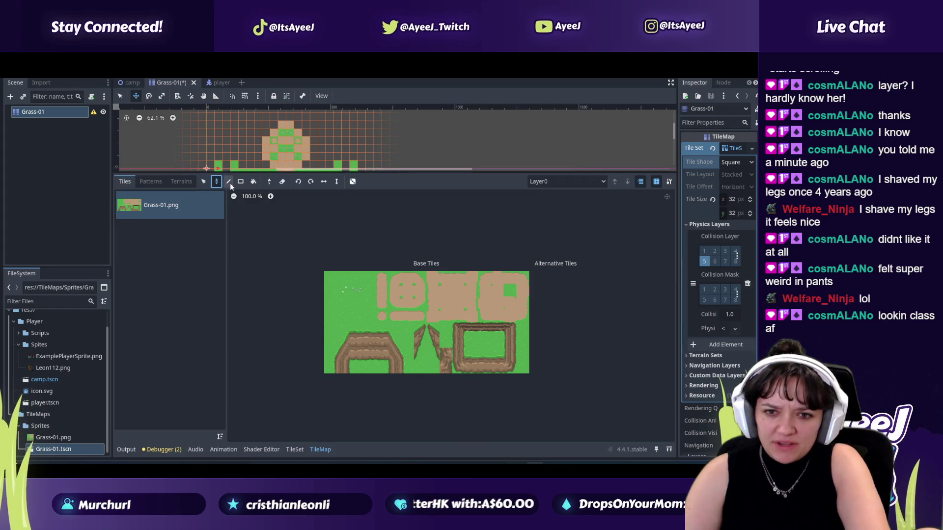
left_click(253, 182)
left_click(282, 182)
left_click(365, 184)
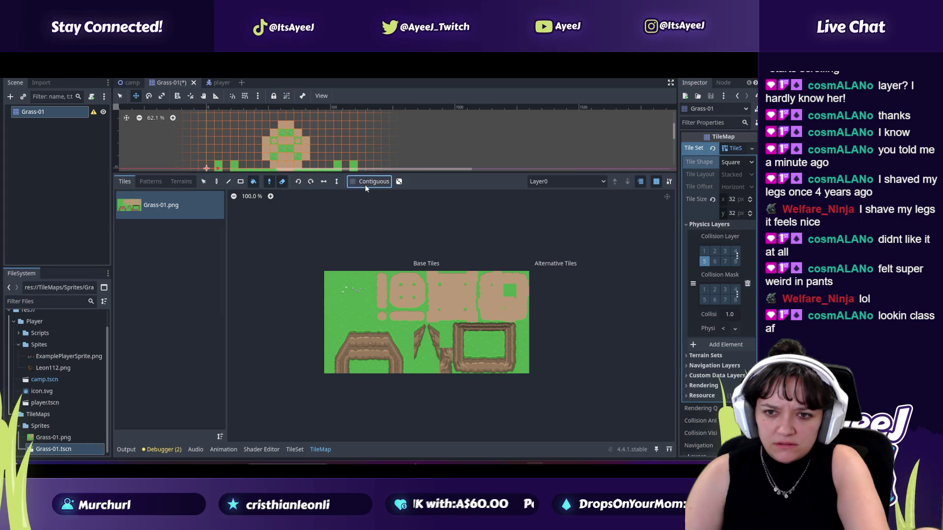
left_click(216, 182)
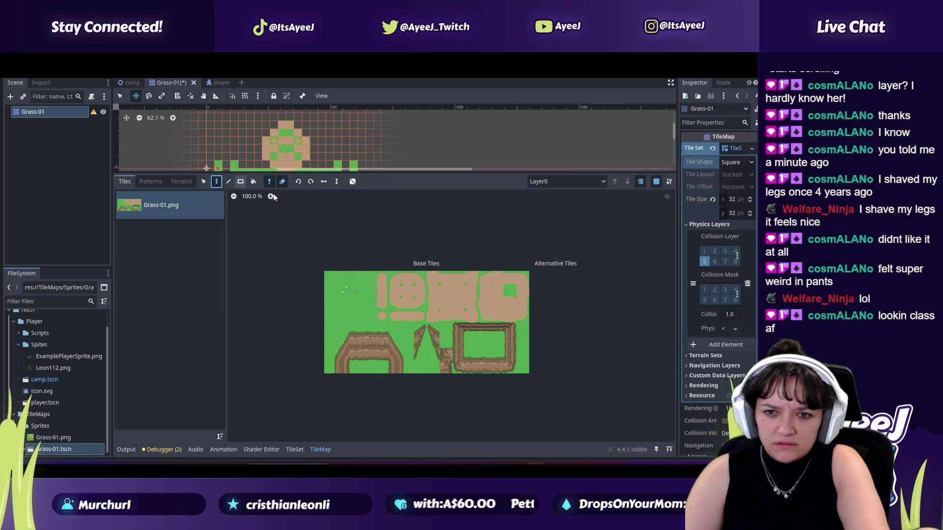
left_click(352, 182)
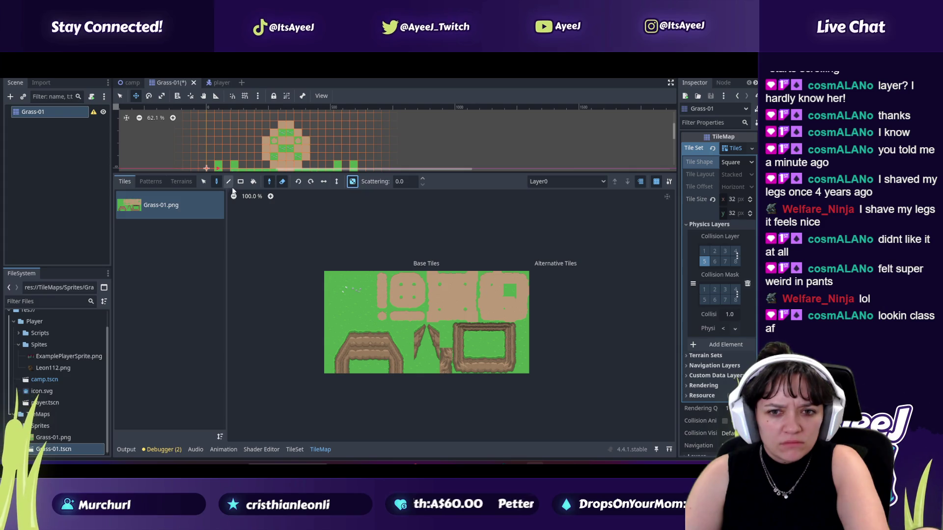
Step: Rewind the tutorial to 7:59 and return to the Godot editor
key("alt+Tab")
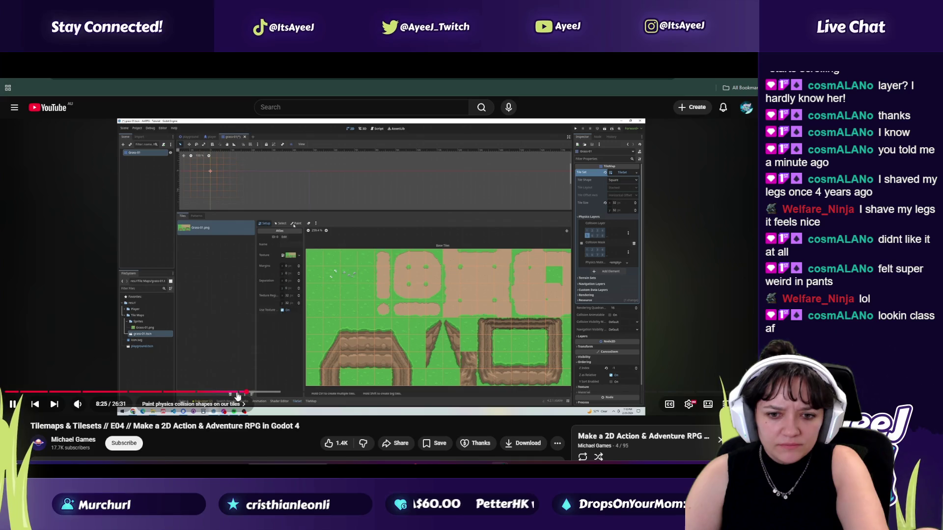
left_click(233, 393)
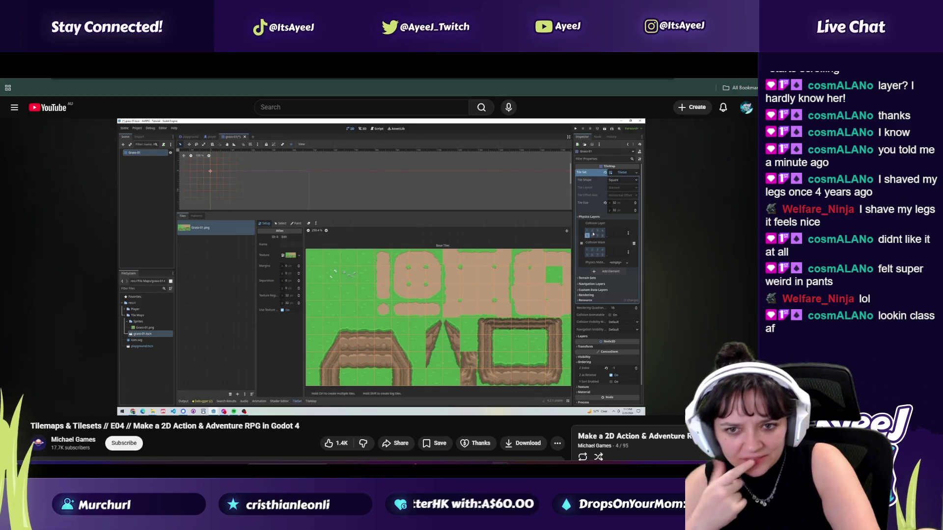
mouse_move(330, 250)
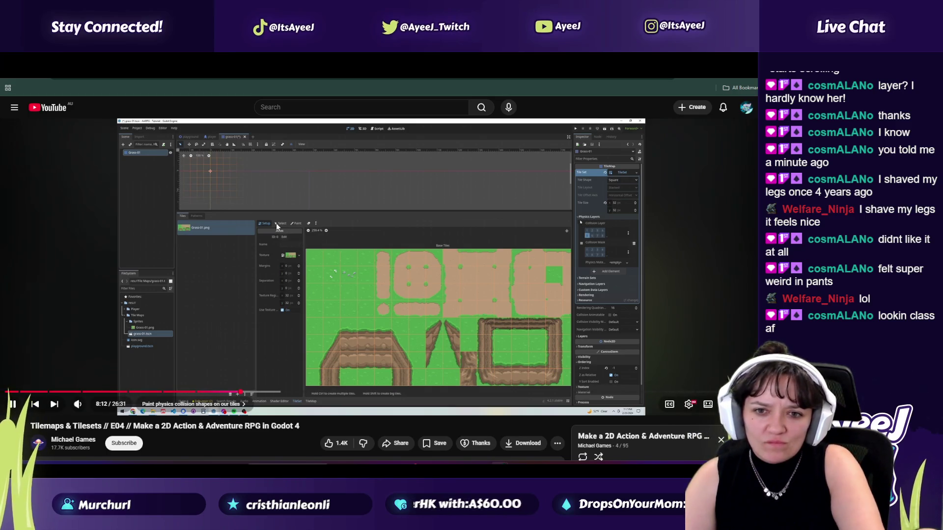
key("alt+Tab")
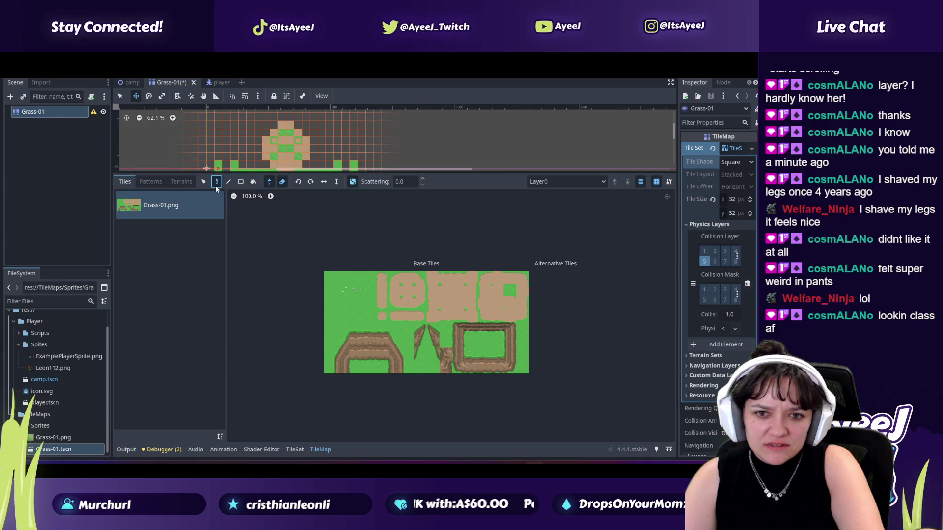
Step: Open the Grass-01.png atlas in the TileSet editor and flip between Paint and Setup
double_click(203, 208)
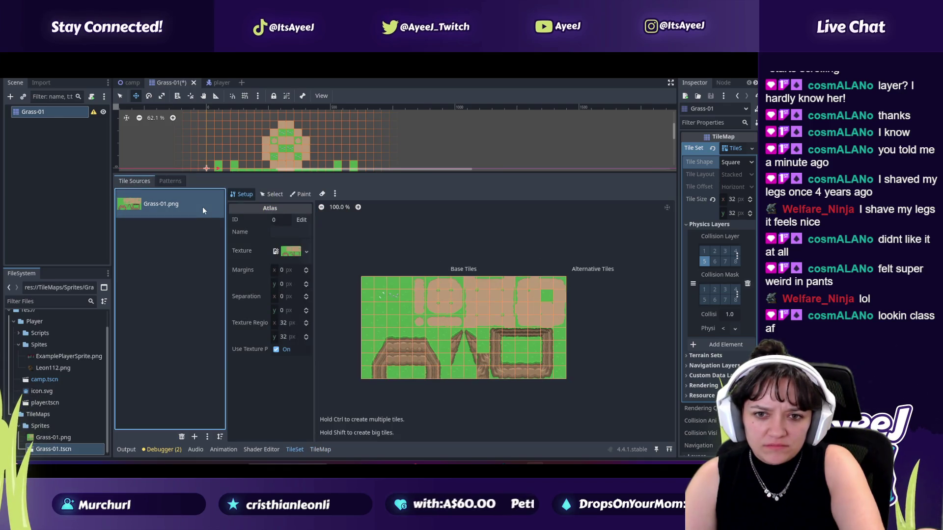
left_click(300, 199)
left_click(249, 196)
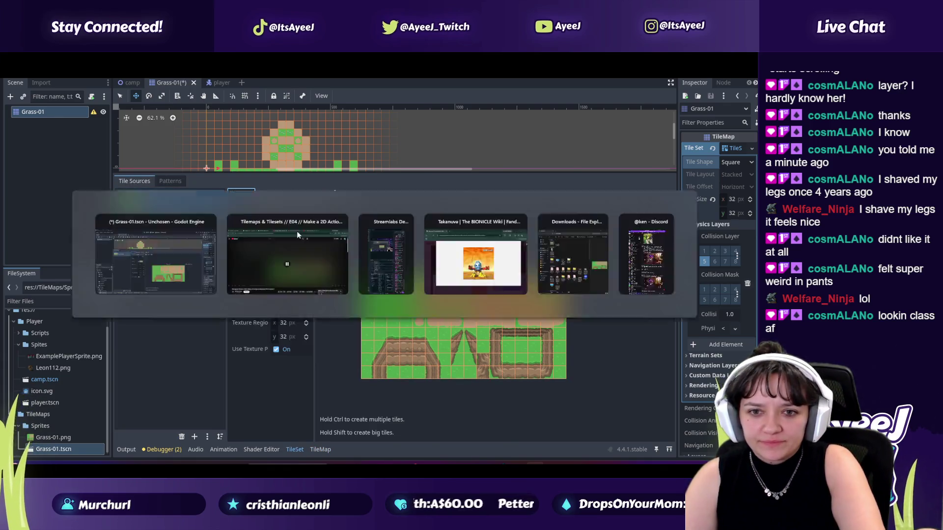
Step: Jump the tutorial ahead to 8:35 and pause it
key("alt+Tab")
key("space")
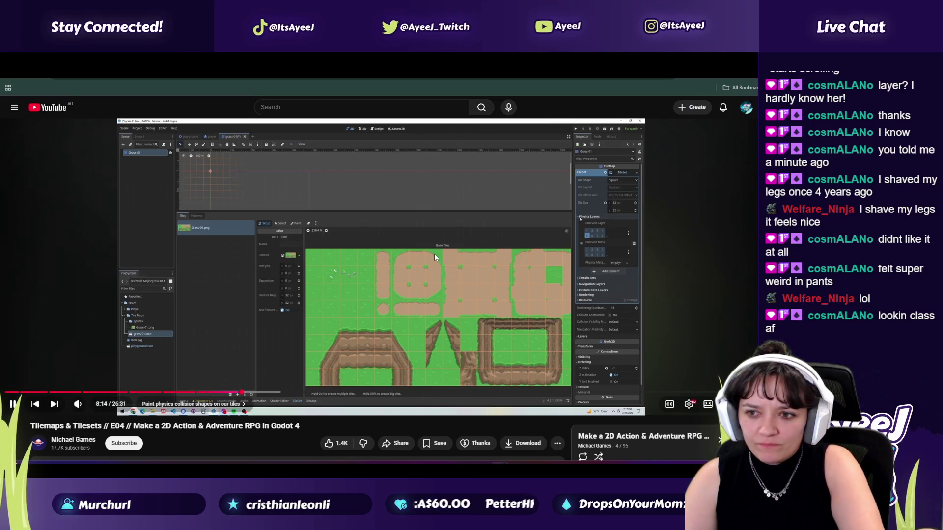
left_click(251, 393)
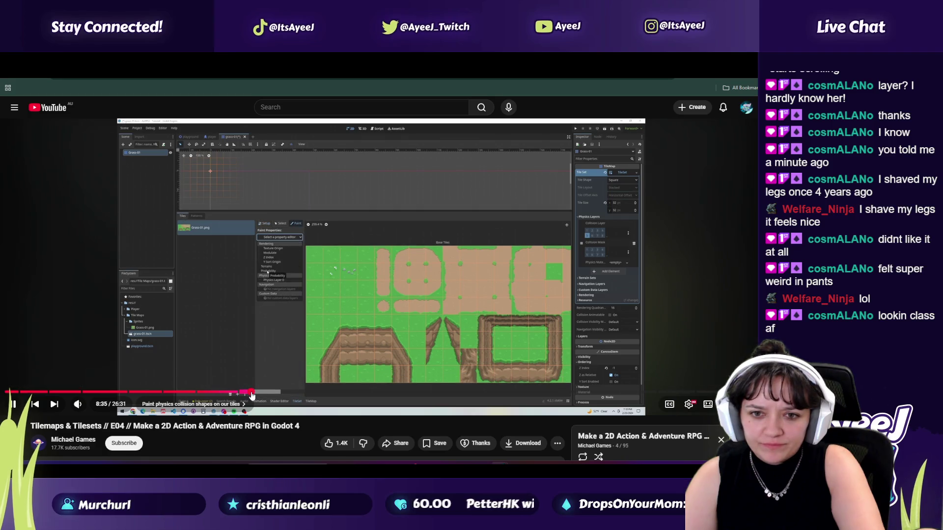
left_click(285, 318)
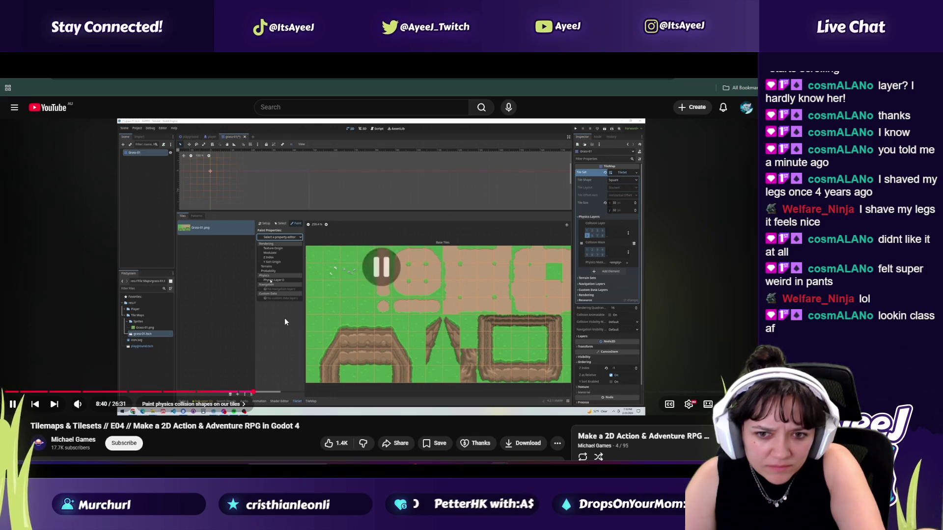
key("alt+Tab")
Step: Cycle Select, Paint and Setup, dismiss the source ID change warning, and open the paint property list
left_click(271, 196)
left_click(295, 195)
left_click(248, 195)
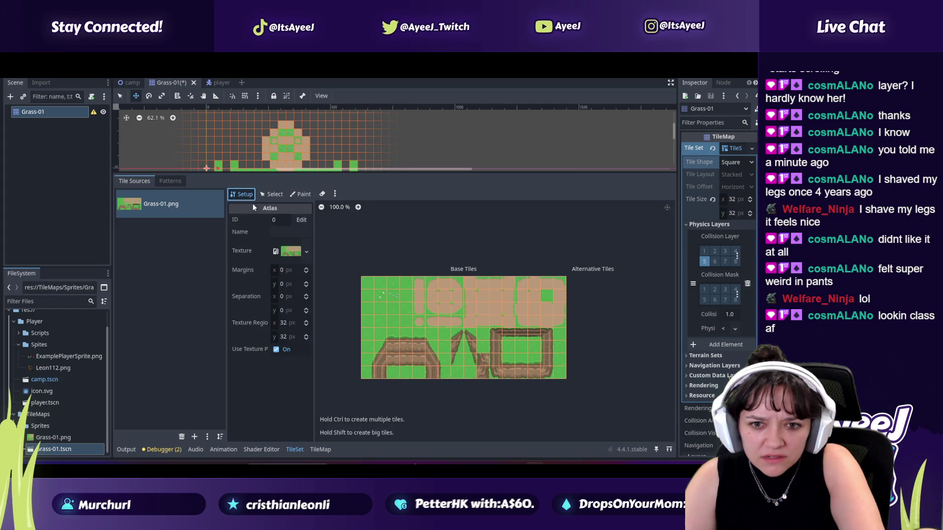
left_click(299, 225)
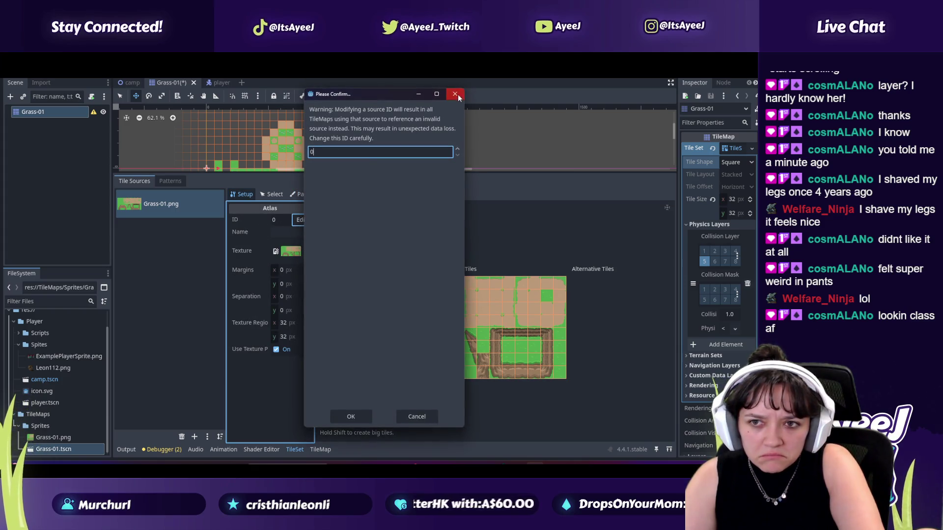
left_click(455, 94)
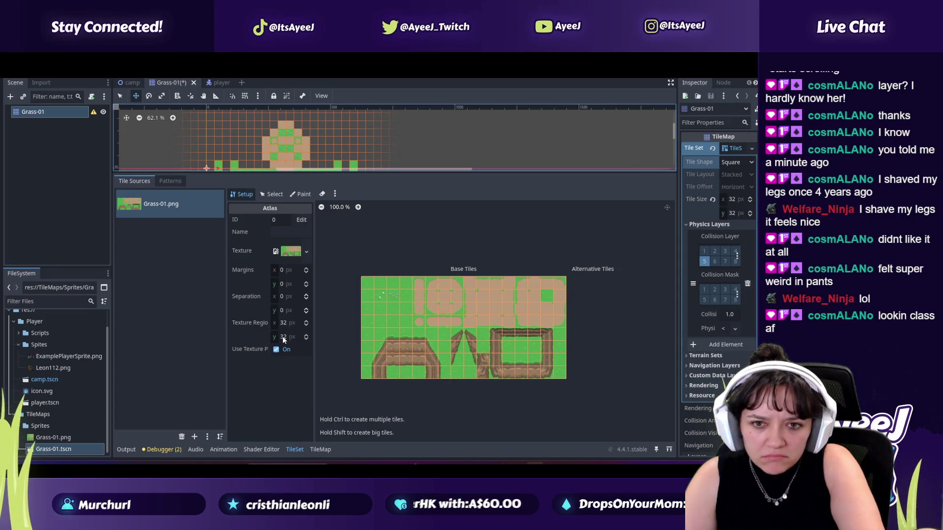
key("alt+Tab")
key("alt+Tab")
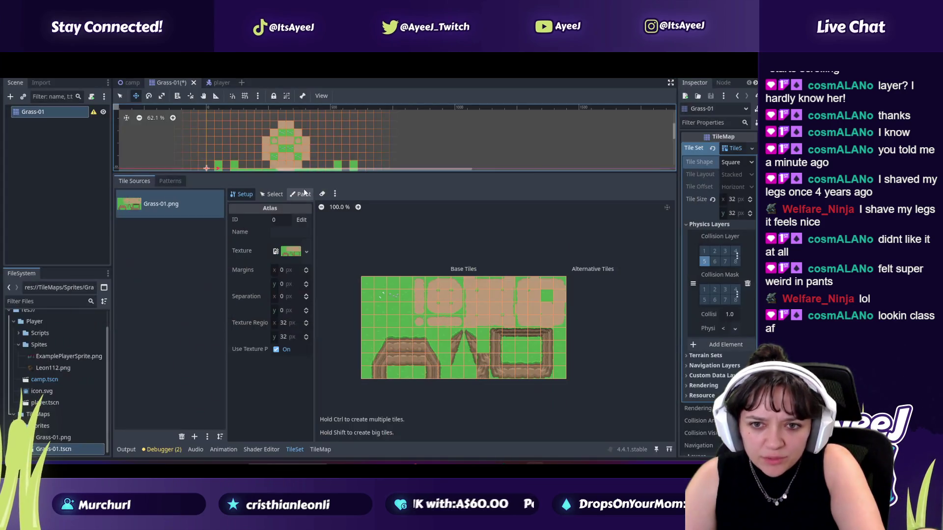
left_click(284, 224)
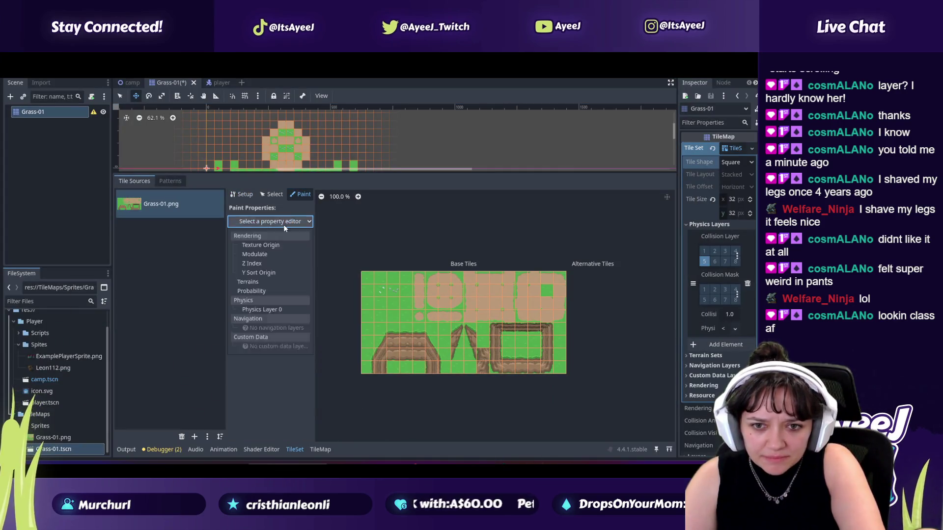
Step: Choose Physics Layer 0 as the paint property and follow the tutorial a bit further
left_click(267, 309)
key("alt+Tab")
left_click(343, 277)
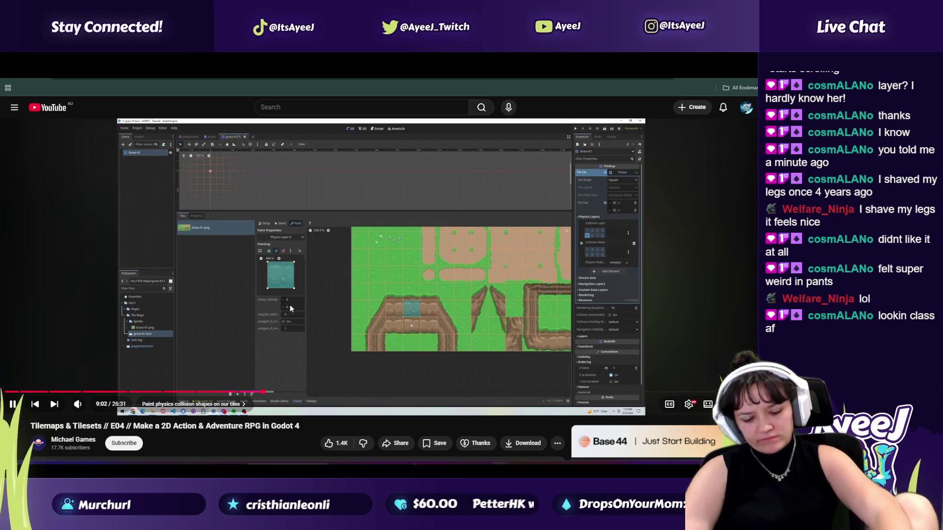
left_click(375, 360)
key("alt+Tab")
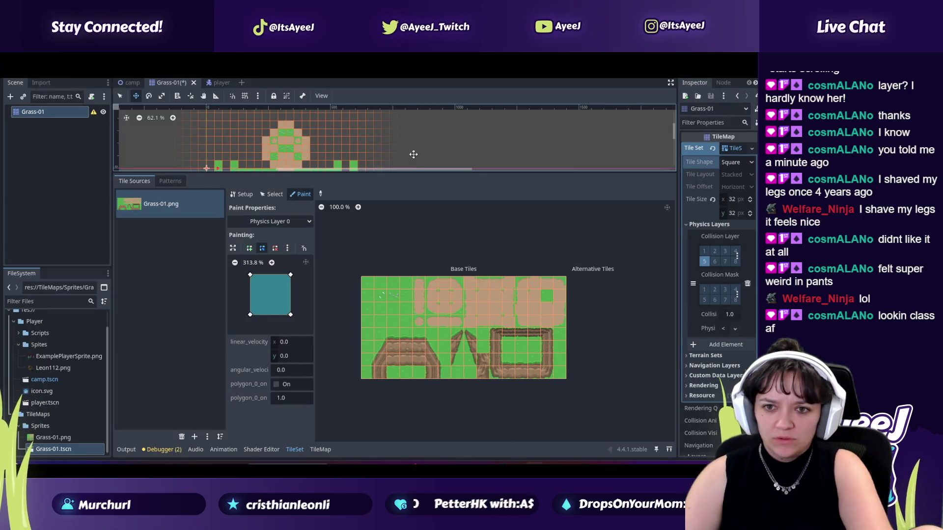
Step: Enlarge the tile viewport and pick a single atlas tile to shape its collision
mouse_move(413, 172)
left_mouse_down()
mouse_move(415, 253)
mouse_move(417, 242)
left_mouse_up()
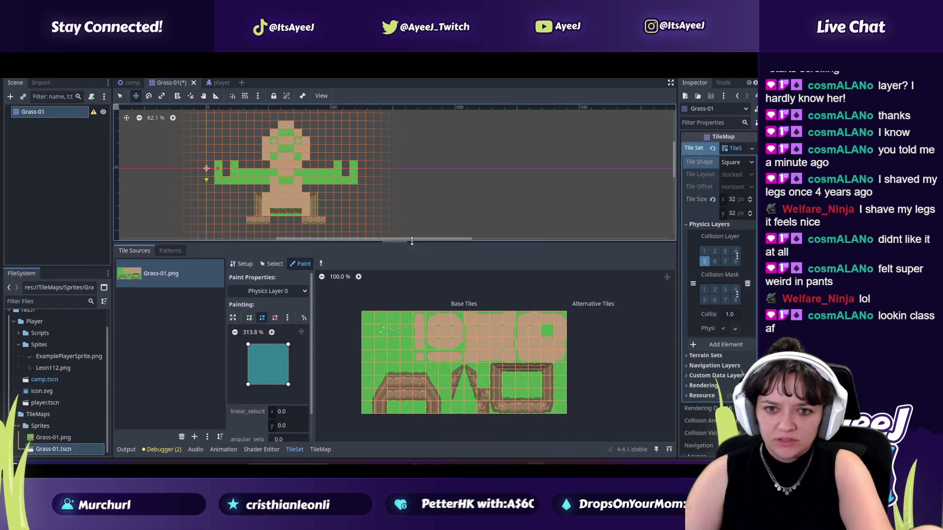
mouse_move(496, 369)
left_mouse_down()
mouse_move(547, 373)
mouse_move(546, 409)
left_mouse_up()
left_click(498, 384)
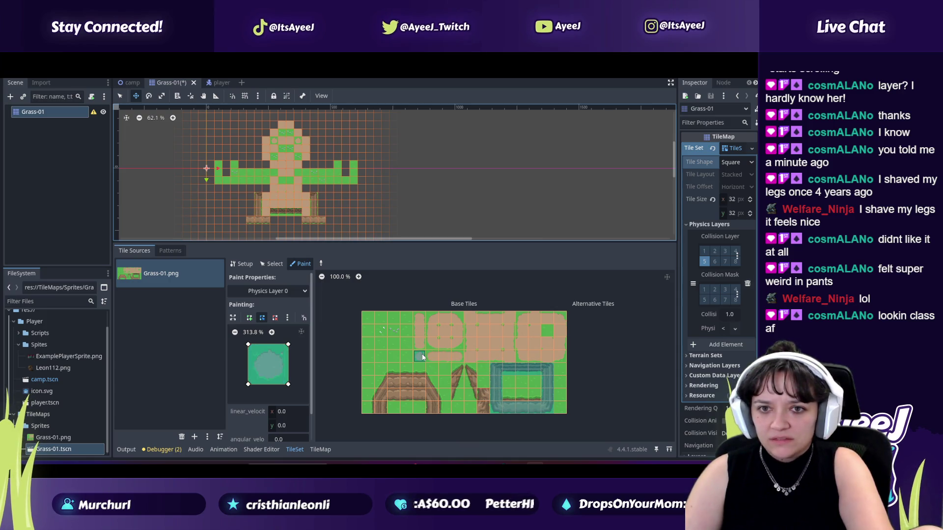
key("alt+Tab")
left_click(338, 298)
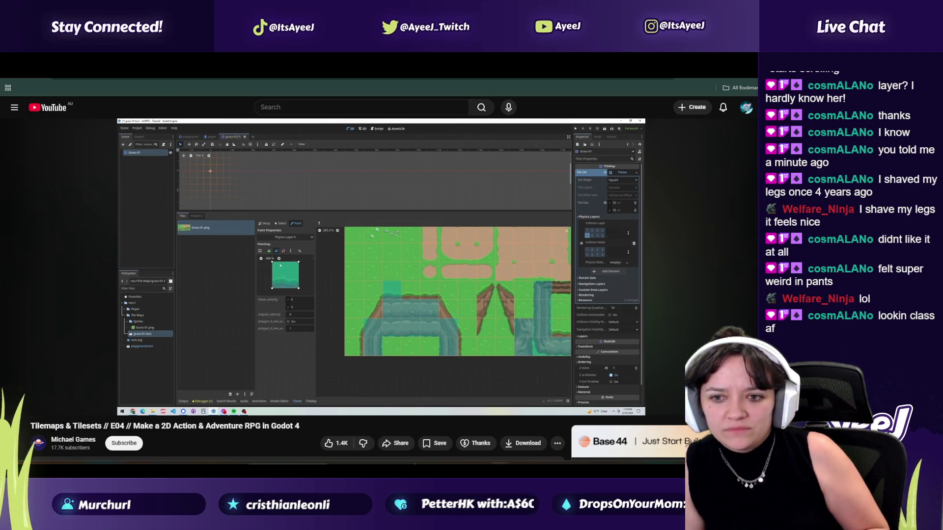
Step: Drag the collision polygon's top-left and bottom corners inward on the chosen tile
mouse_move(333, 352)
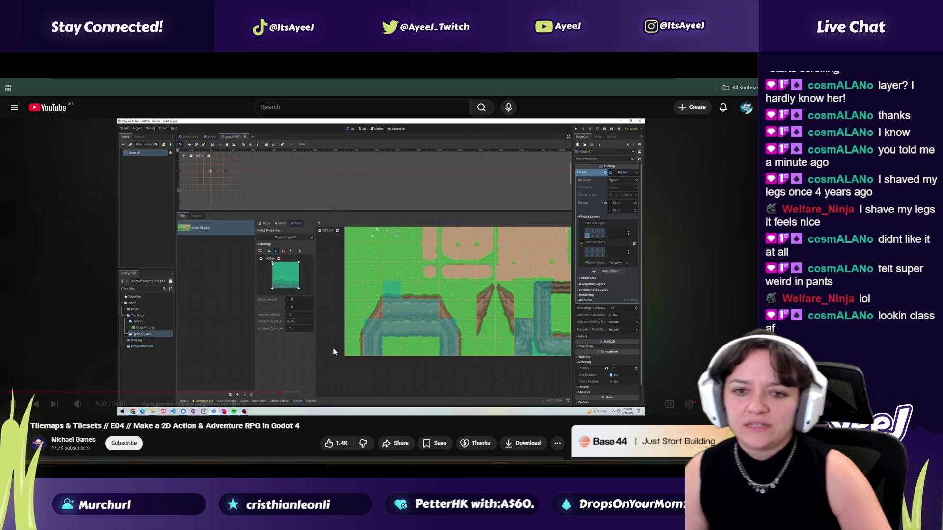
left_click(369, 332)
key("alt+Tab")
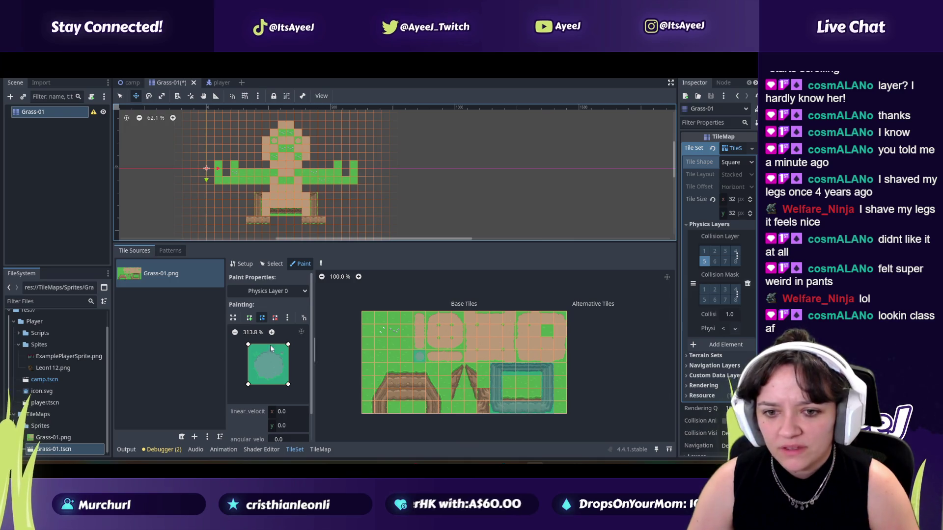
mouse_move(248, 345)
left_mouse_down()
mouse_move(260, 359)
mouse_move(283, 352)
mouse_move(281, 377)
mouse_move(260, 378)
mouse_move(256, 357)
left_mouse_up()
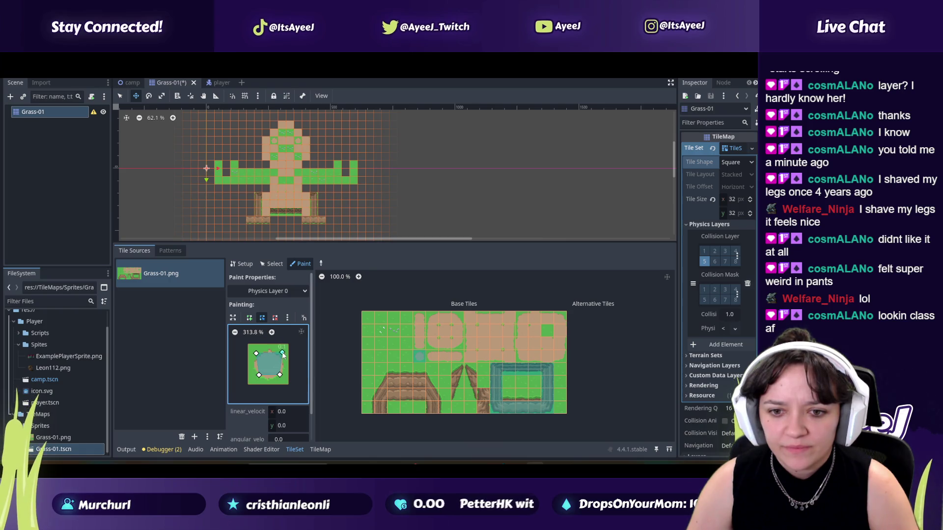
left_click_drag(280, 375, 257, 378)
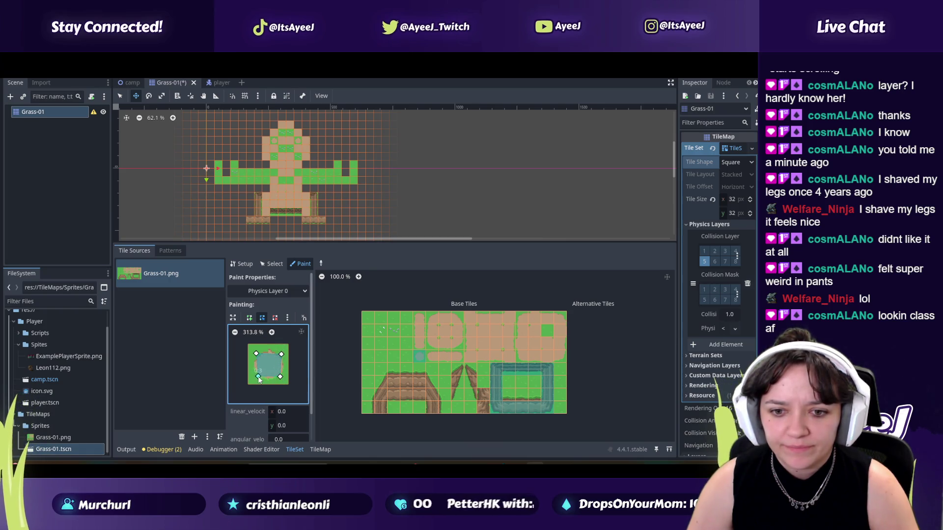
key("alt+Tab")
left_click(214, 341)
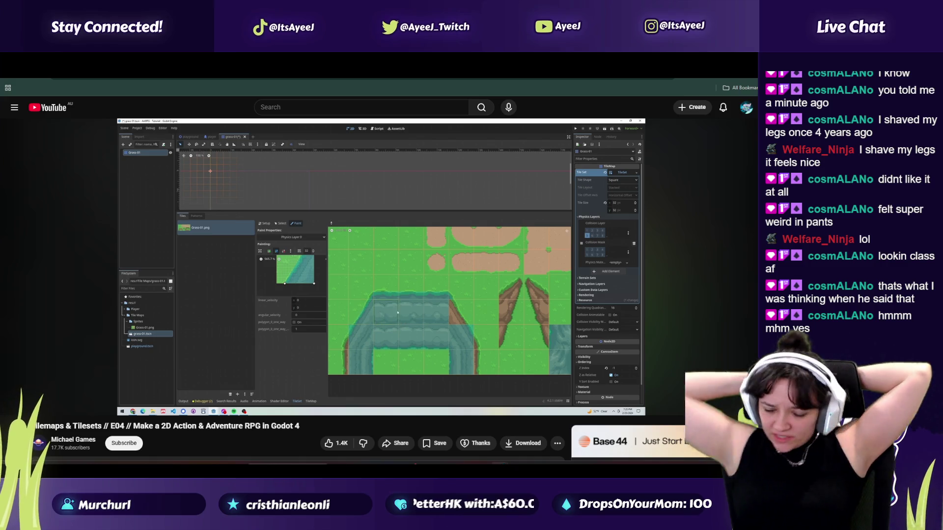
Step: Skip the tutorial via 11:40, 11:58 and 12:19 to about 13:00, pause, then save in Godot
mouse_move(368, 378)
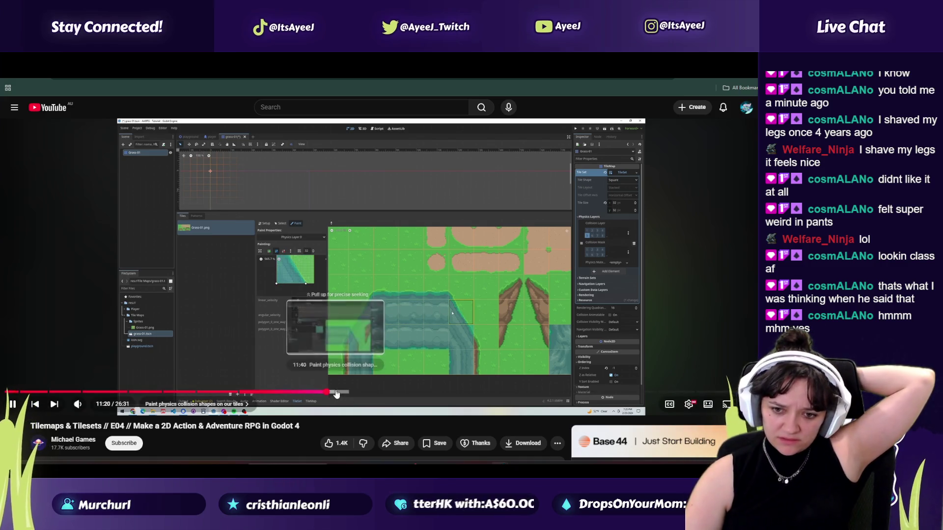
left_click(336, 393)
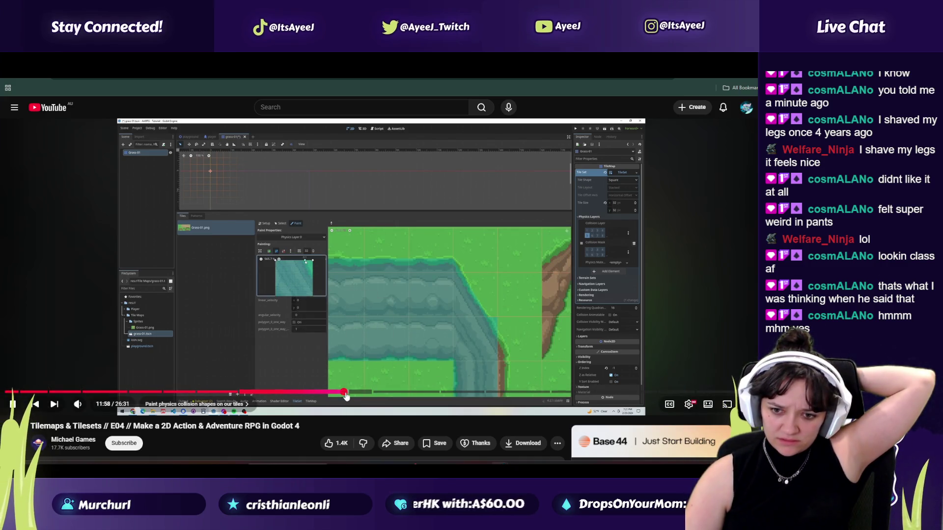
left_click(346, 393)
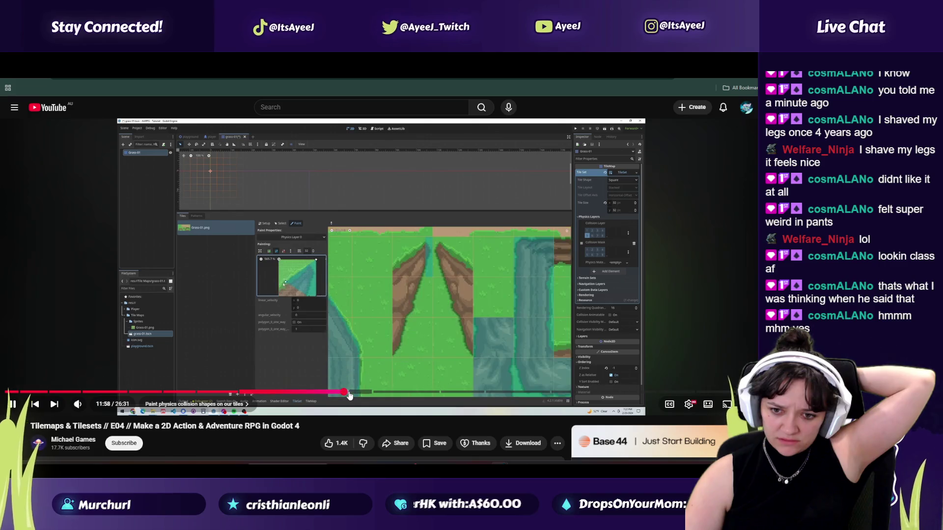
left_click(355, 393)
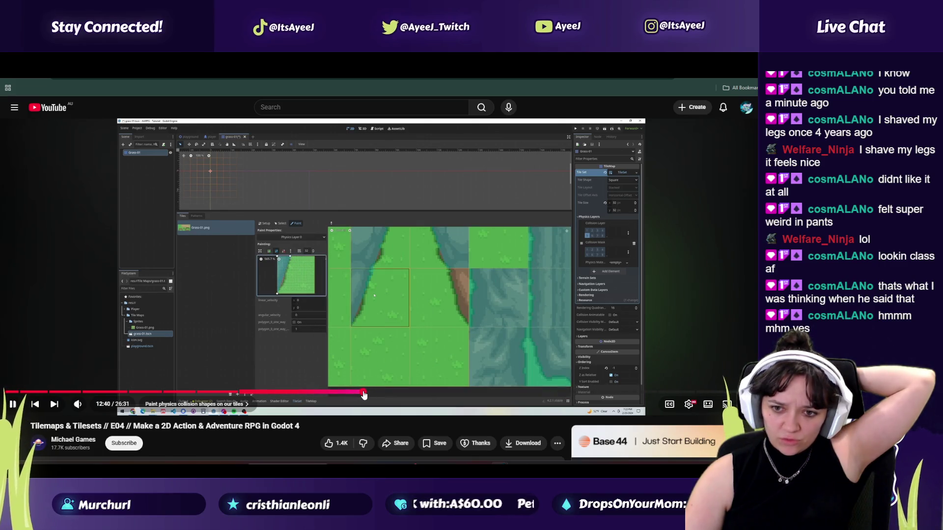
left_click_drag(365, 393, 383, 397)
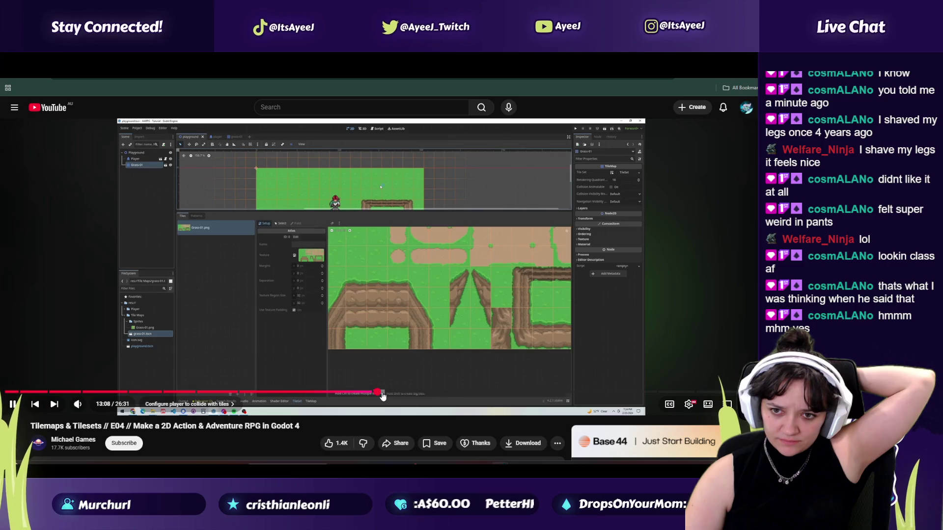
left_click(327, 328)
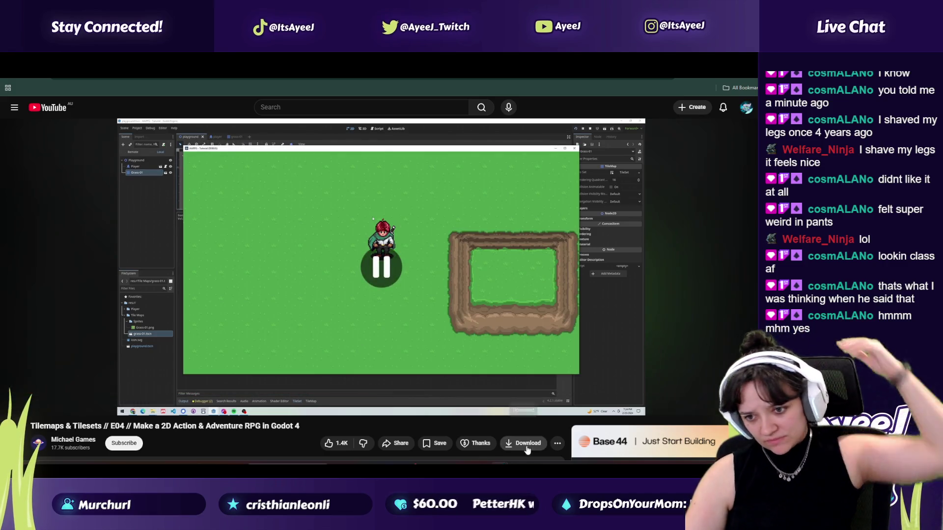
key("alt+Tab")
key("ctrl+s")
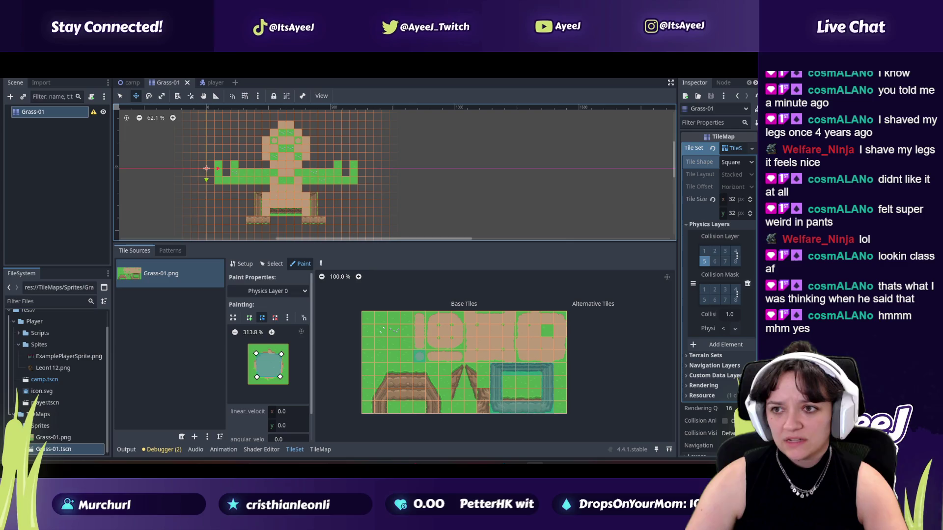
Step: Run the game with F5, walk the player up, down, right and down, then close it
key("F5")
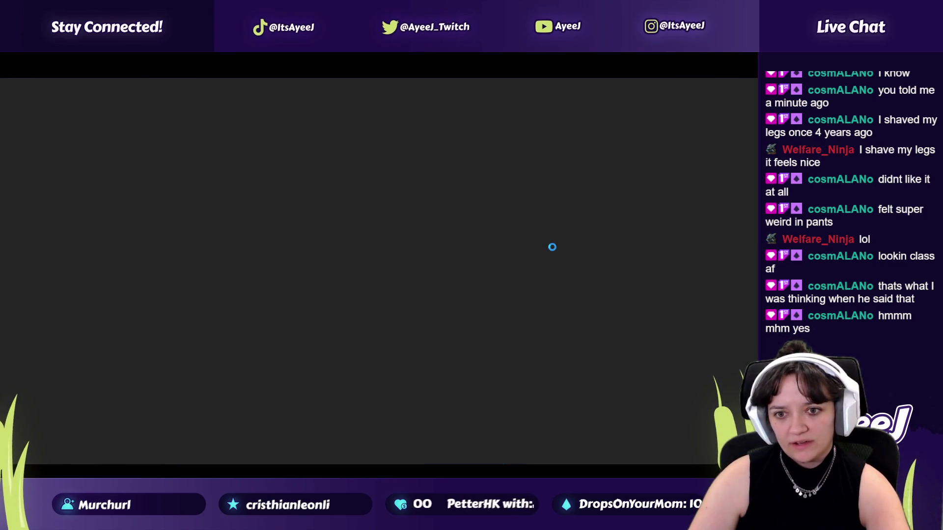
key("Up")
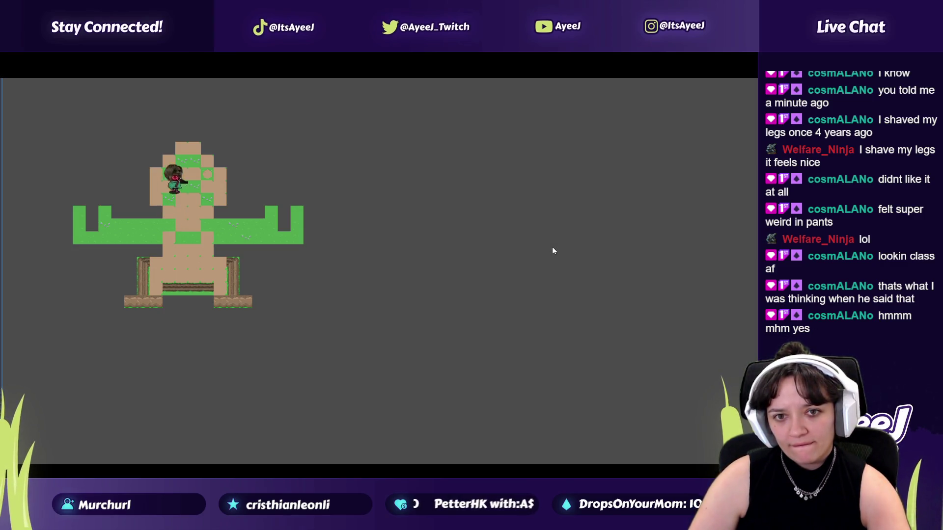
key("Down")
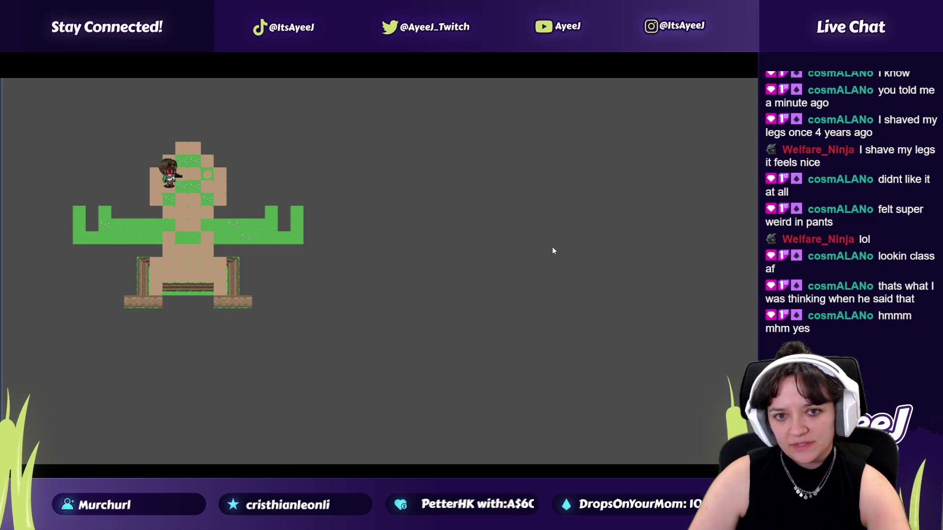
key("Right")
key("Down")
key("alt+Tab")
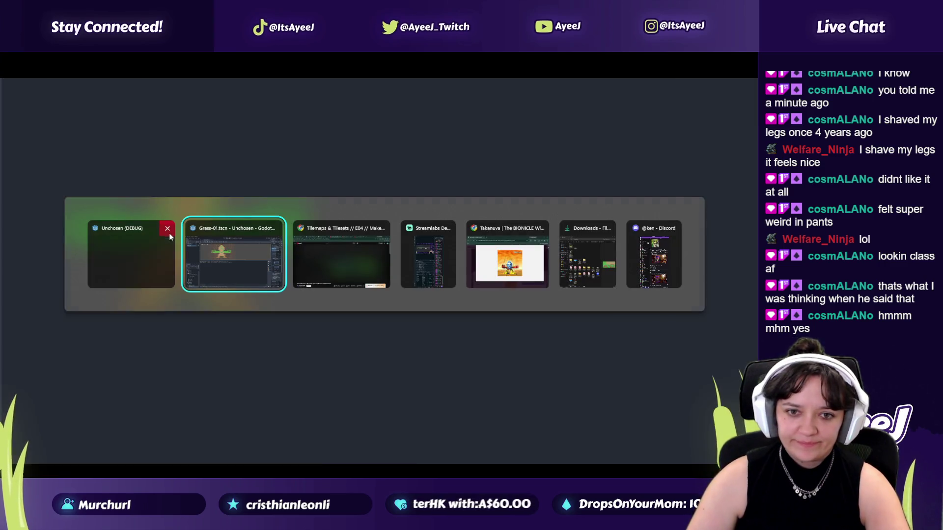
left_click(169, 231)
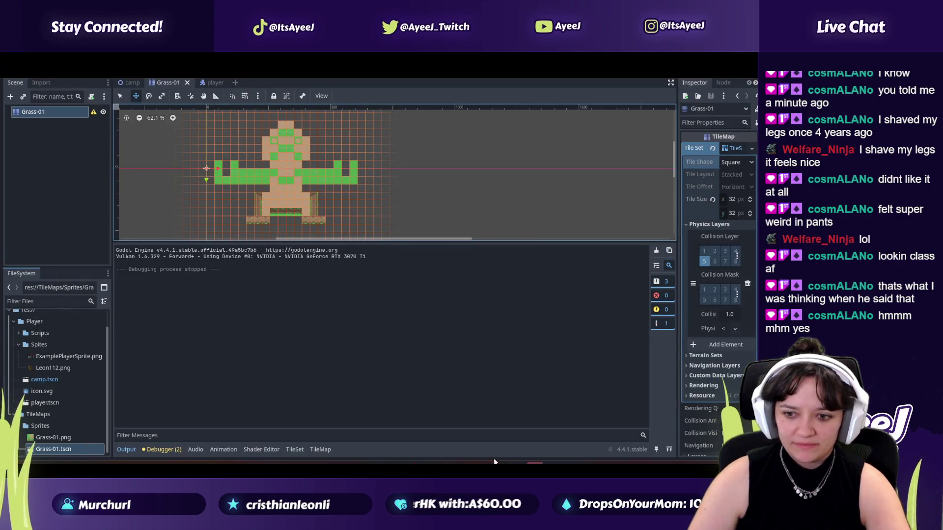
mouse_move(469, 462)
left_click(476, 423)
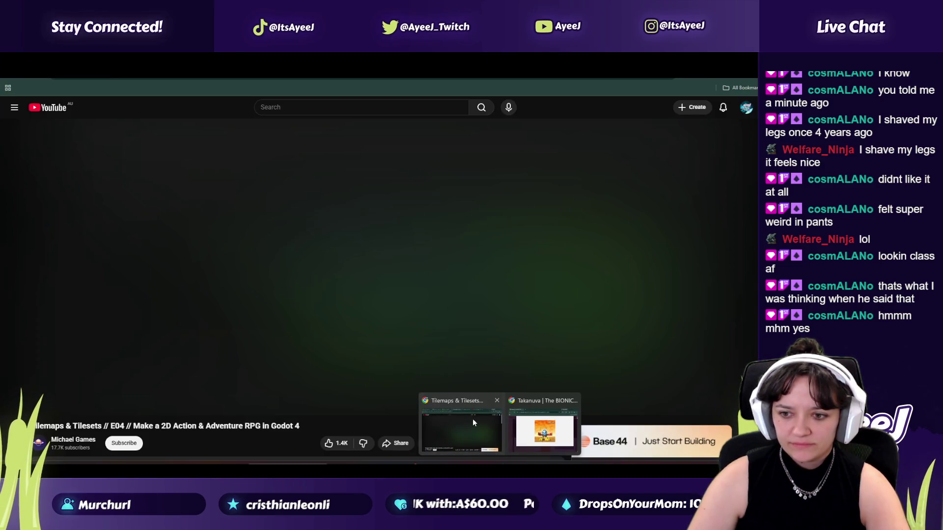
Step: Play the tutorial to 13:32 in the player-collision chapter, pause it, and return to Godot
key("alt+Tab")
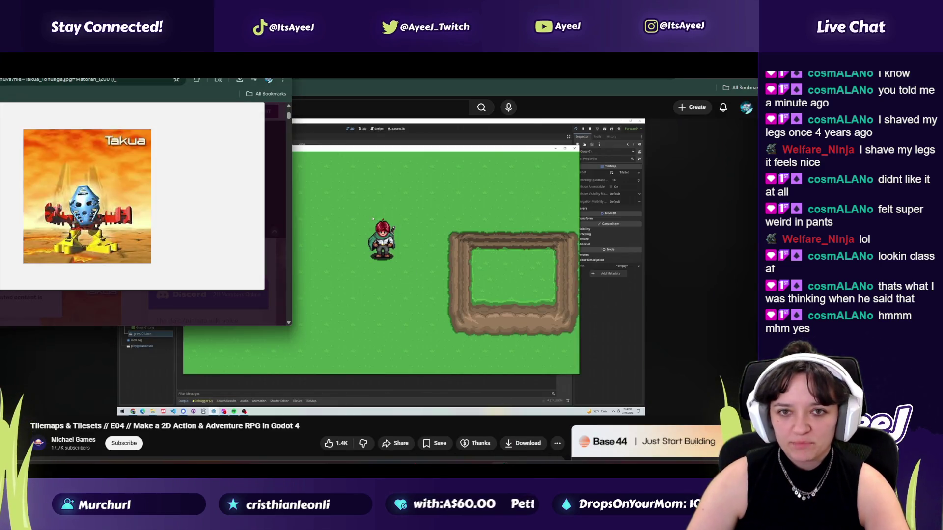
left_click(295, 277)
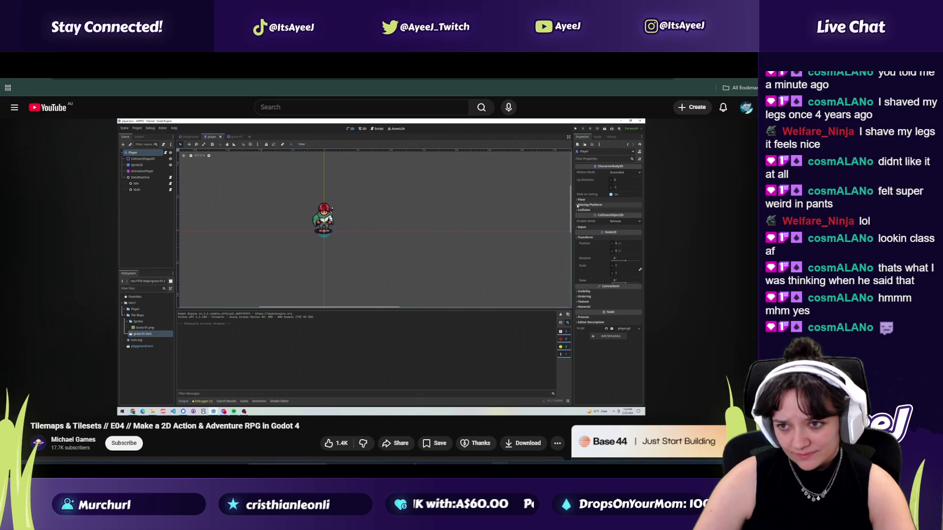
left_click(332, 258)
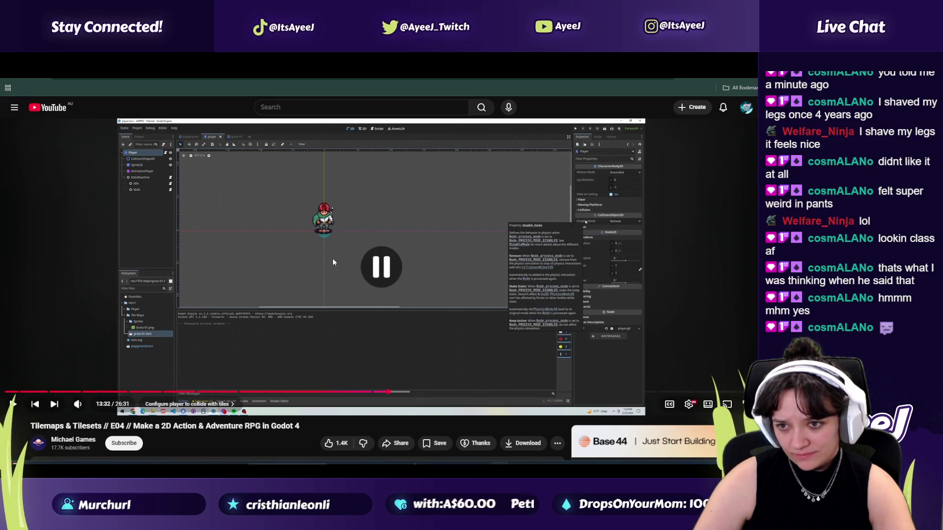
key("alt+Tab")
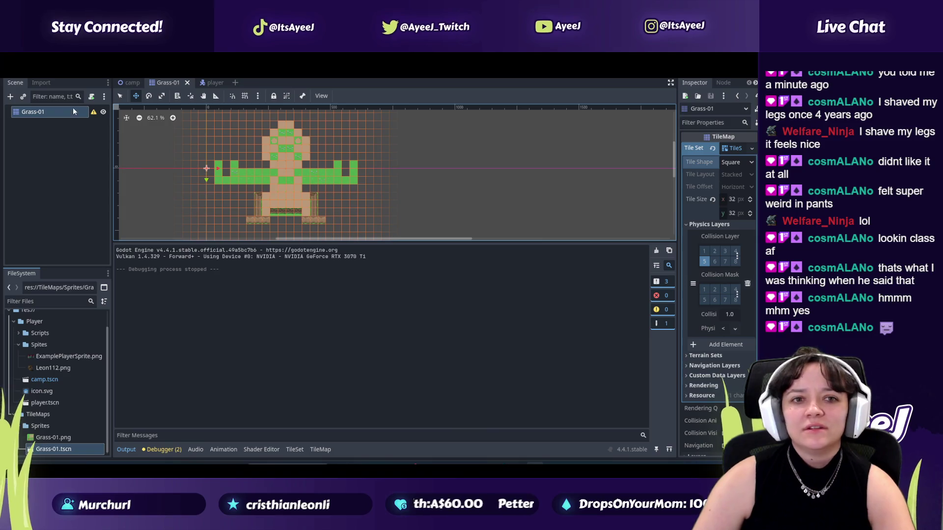
Step: Open the player scene and expand the CharacterBody2D's collision settings in the Inspector
left_click(211, 82)
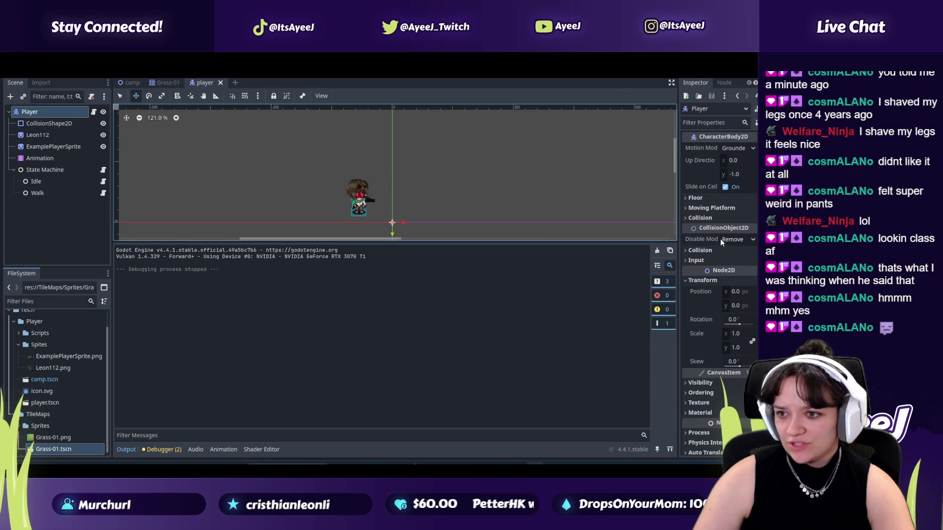
left_click(698, 219)
key("alt+Tab")
left_click(402, 217)
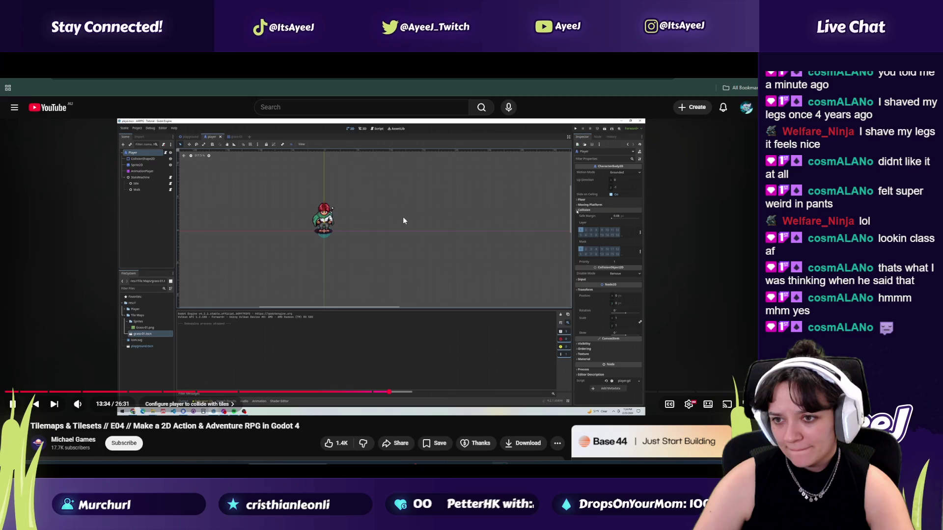
left_click(403, 220)
key("alt+Tab")
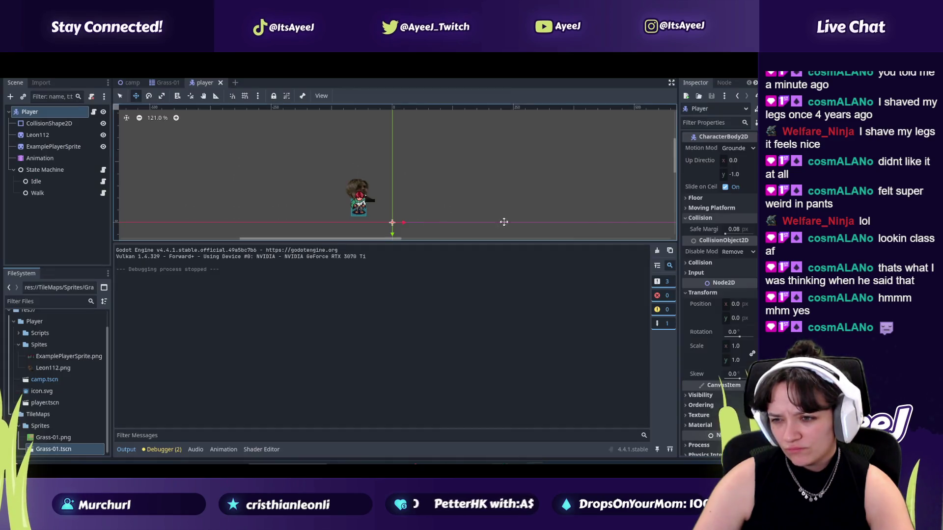
Step: Show the Collision layer and mask bits and turn off bit 1 of the Player's mask
left_click(702, 264)
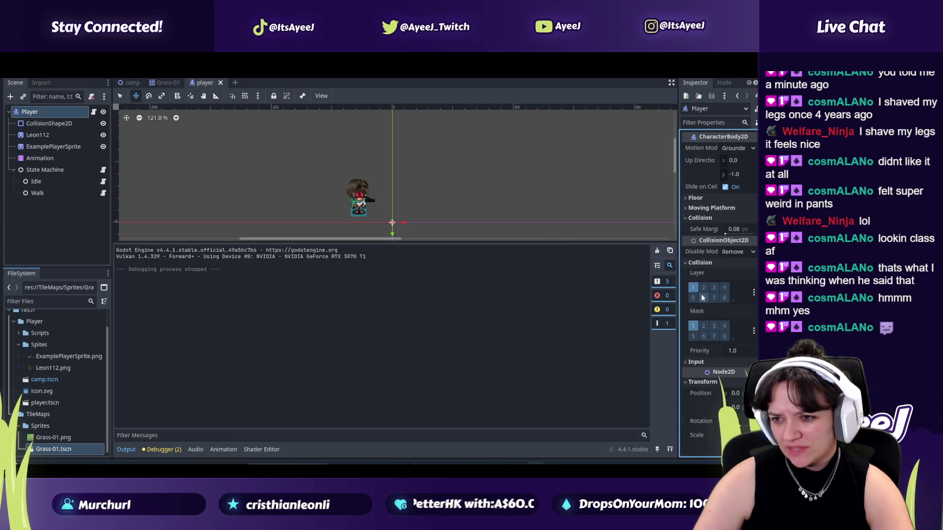
key("alt+Tab")
left_click(411, 233)
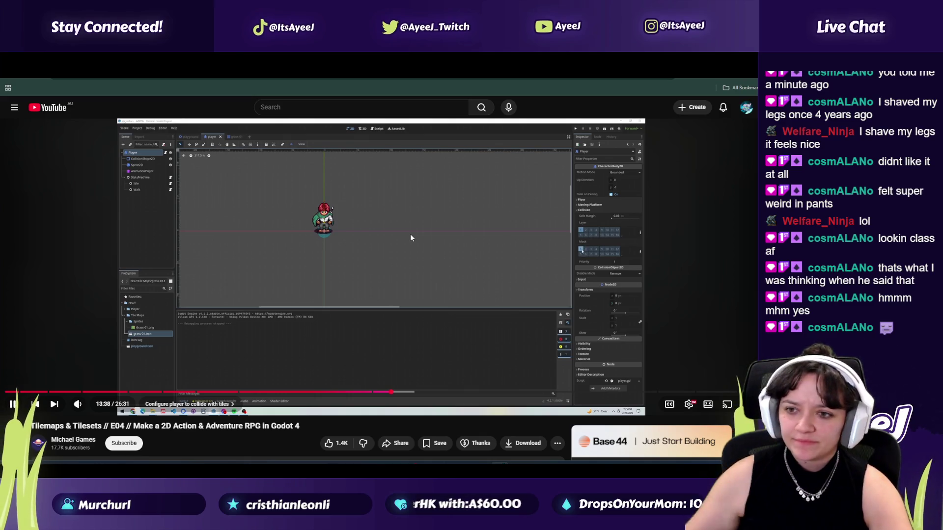
left_click(410, 238)
key("alt+Tab")
left_click(699, 328)
Step: Toggle another bit of the Player's collision mask, matching the tutorial
key("alt+Tab")
left_click(540, 259)
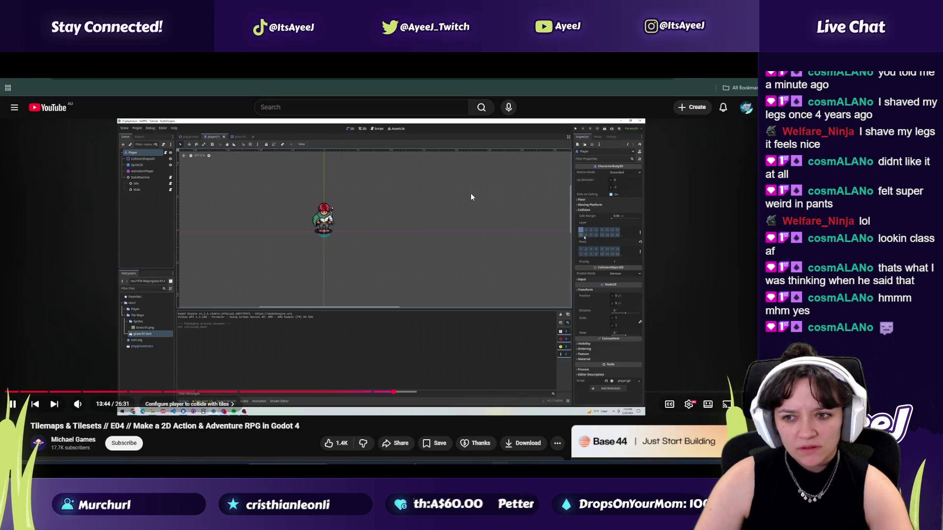
key("alt+Left")
left_click(457, 250)
key("alt+Right")
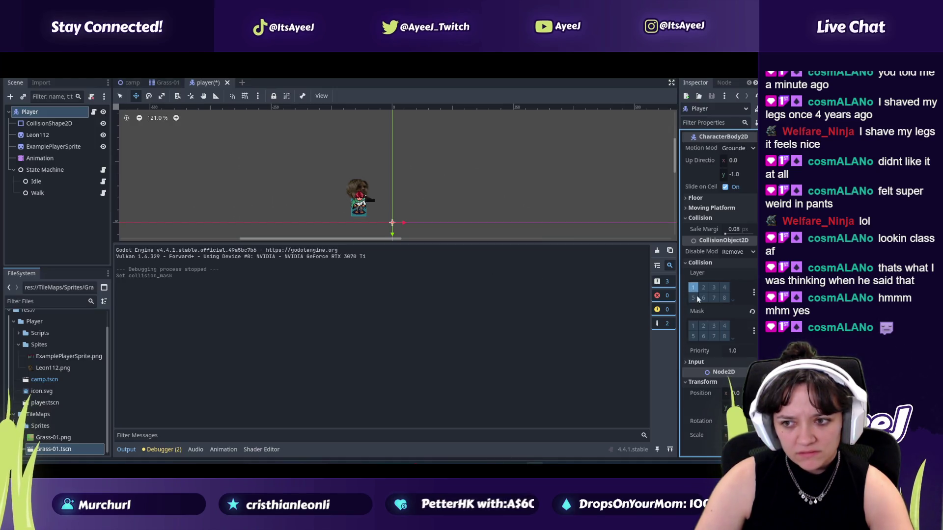
left_click(694, 329)
key("alt+Tab")
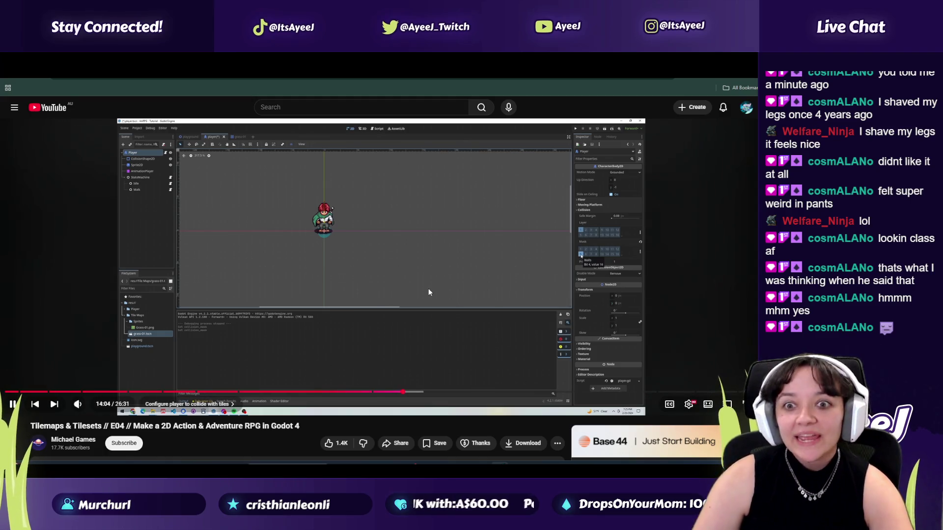
left_click(382, 297)
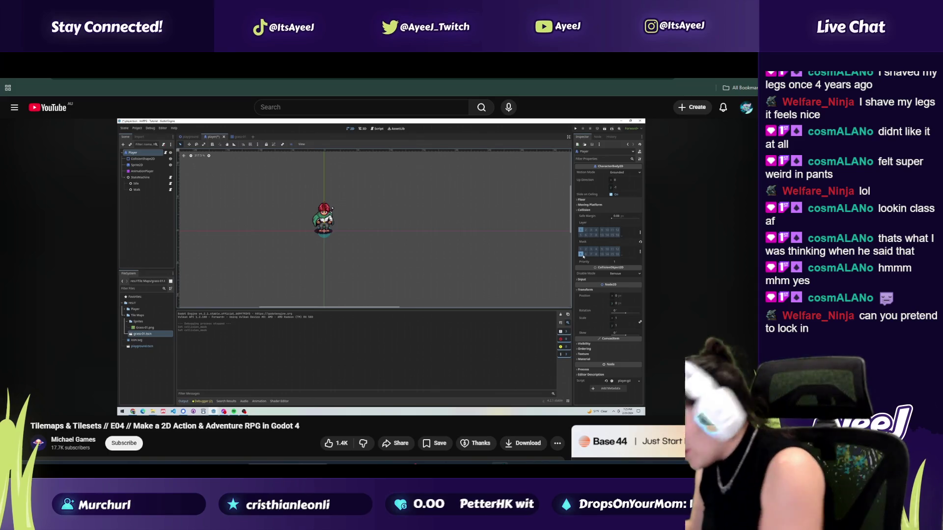
left_click(391, 297)
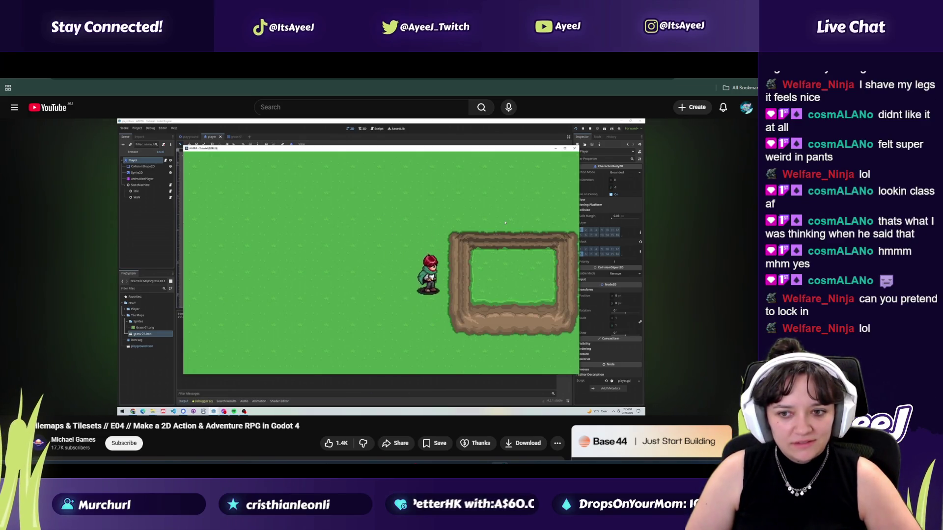
Step: Save the player scene and launch the game with F5
key("space")
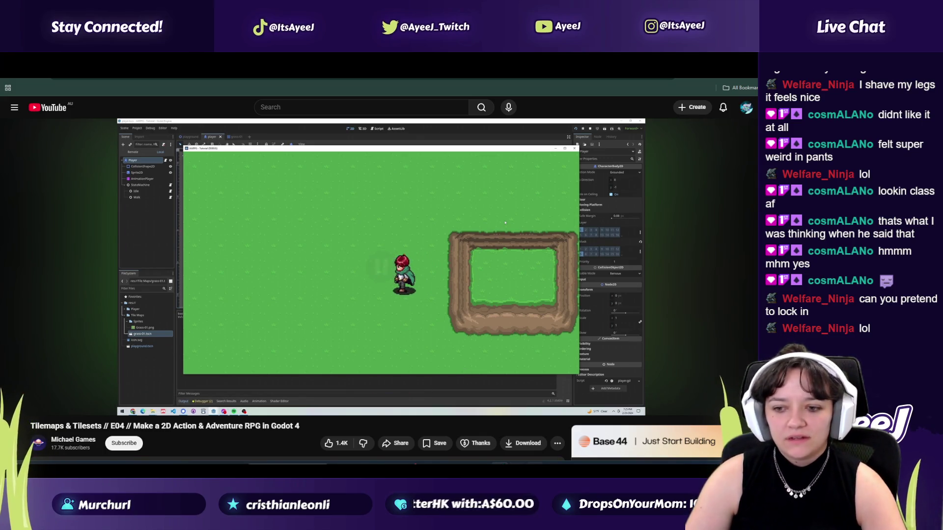
key("alt+Tab")
key("ctrl+s")
key("F5")
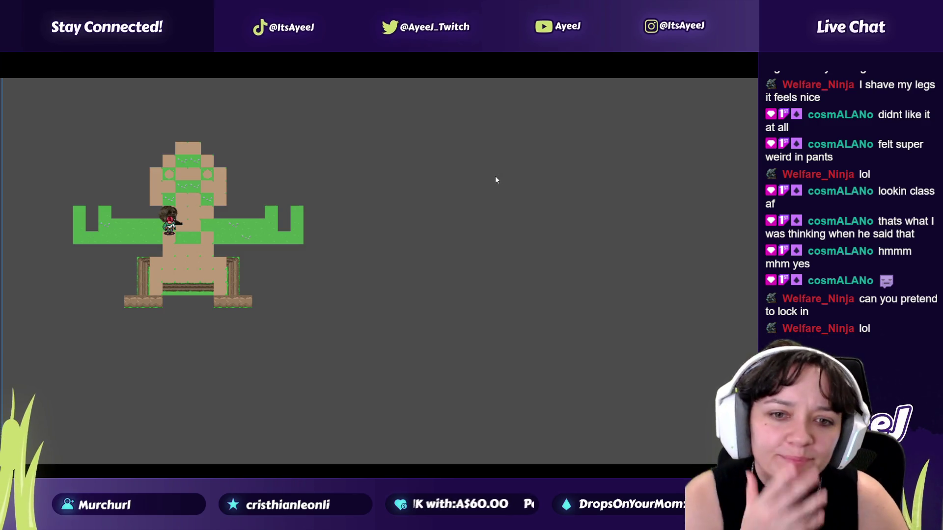
Step: Walk the character up, left, down and right across the path tiles and structures
key("w")
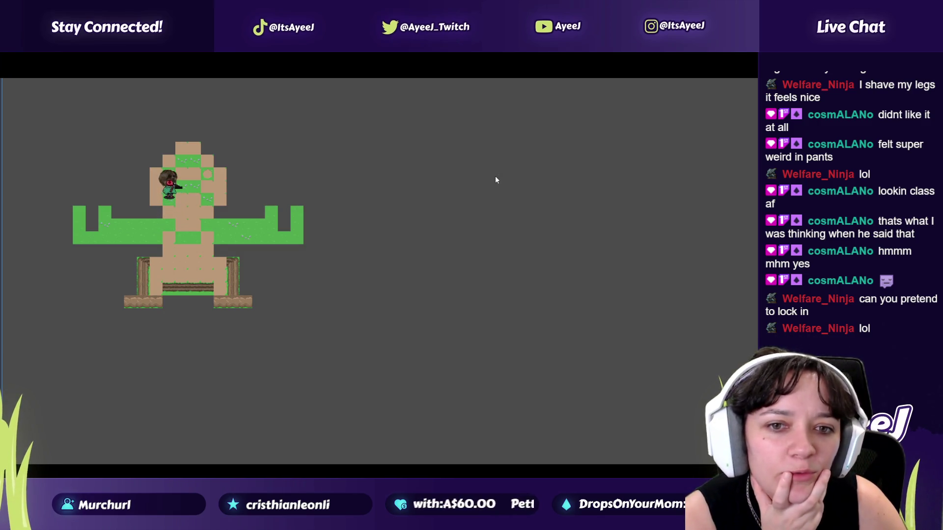
key("w")
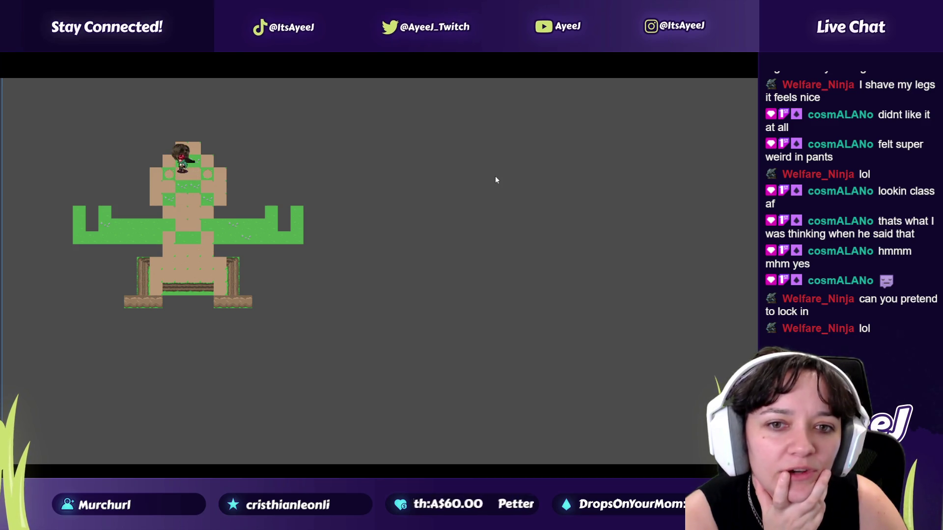
key("a")
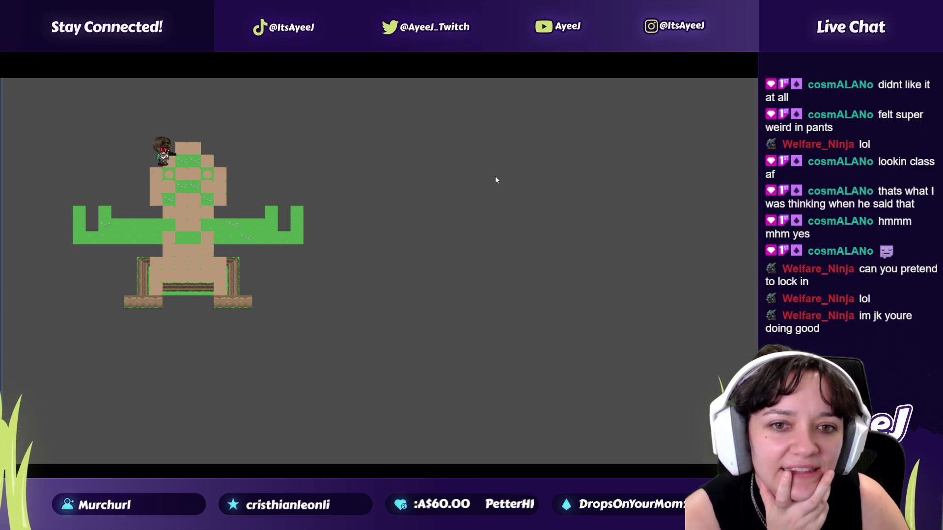
key("s")
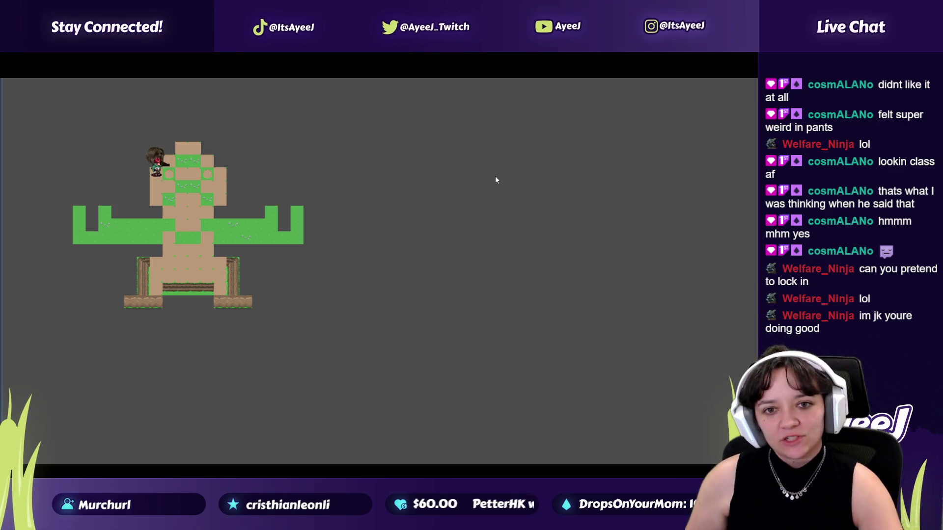
key("s")
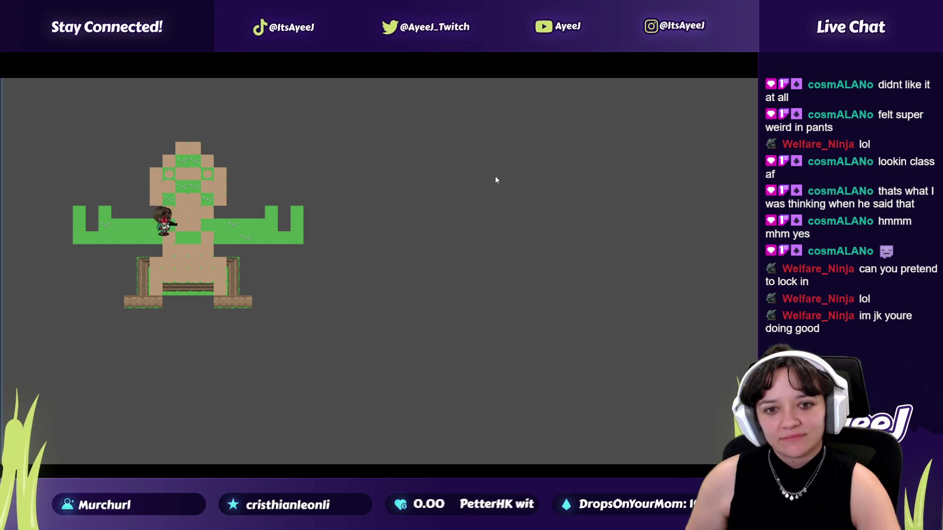
key("s")
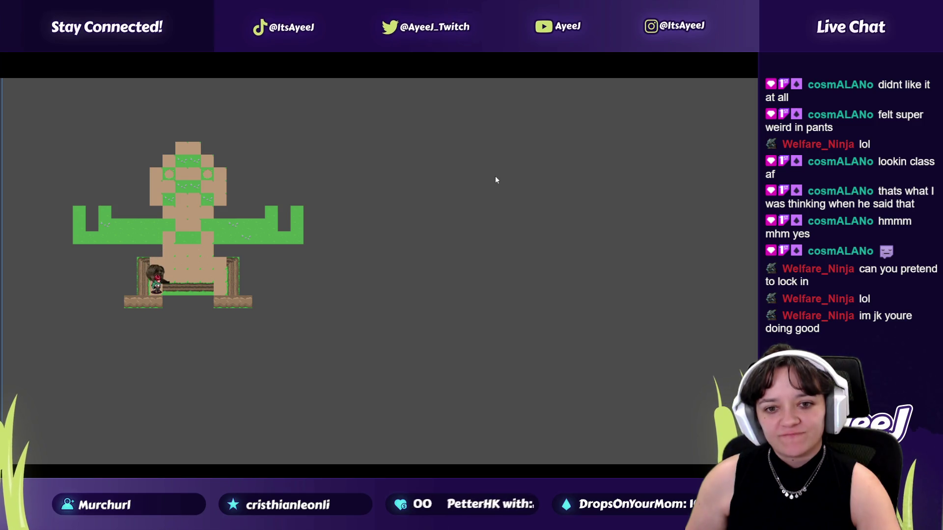
key("d")
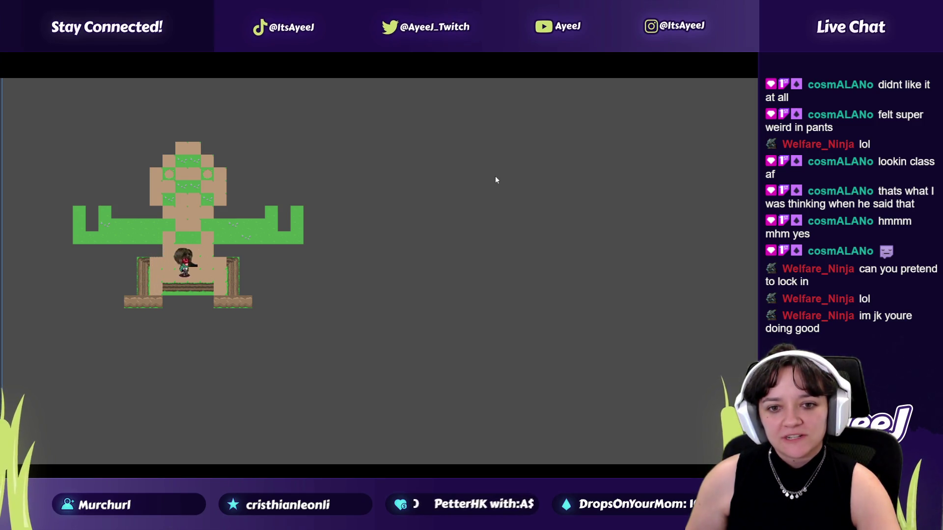
key("d")
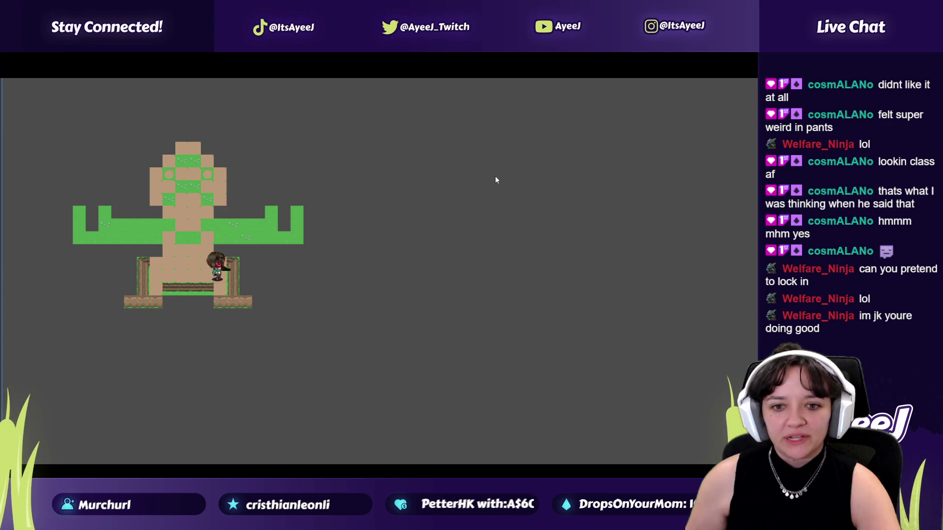
key("w")
Step: Close the running game window and return to the tutorial in the browser
key("a")
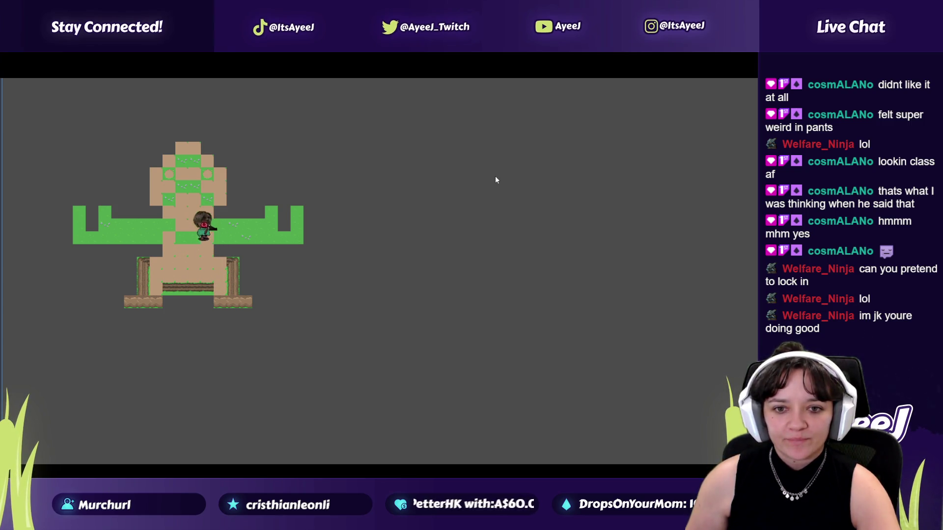
key("alt+Tab")
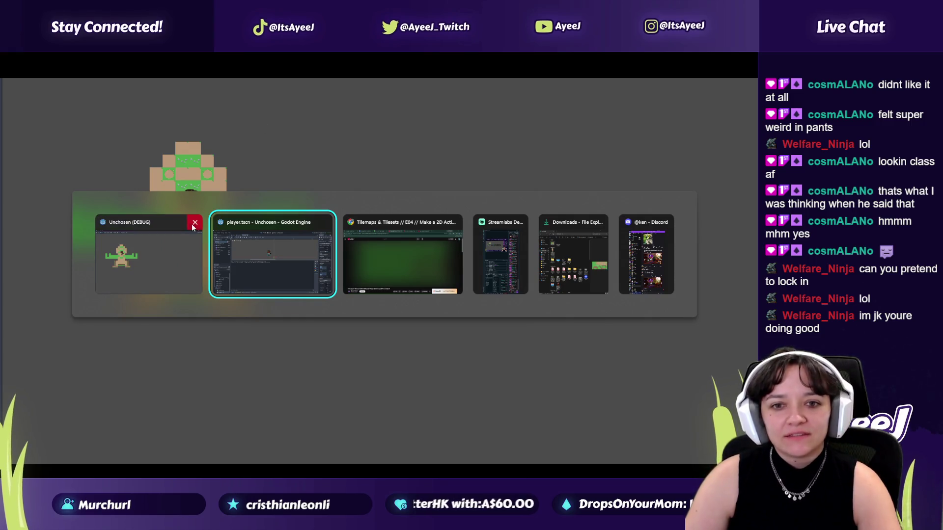
left_click(194, 224)
key("alt+Tab")
Step: Resume the tutorial, seek ahead to about 15:25, and skip past the ad
left_click(410, 299)
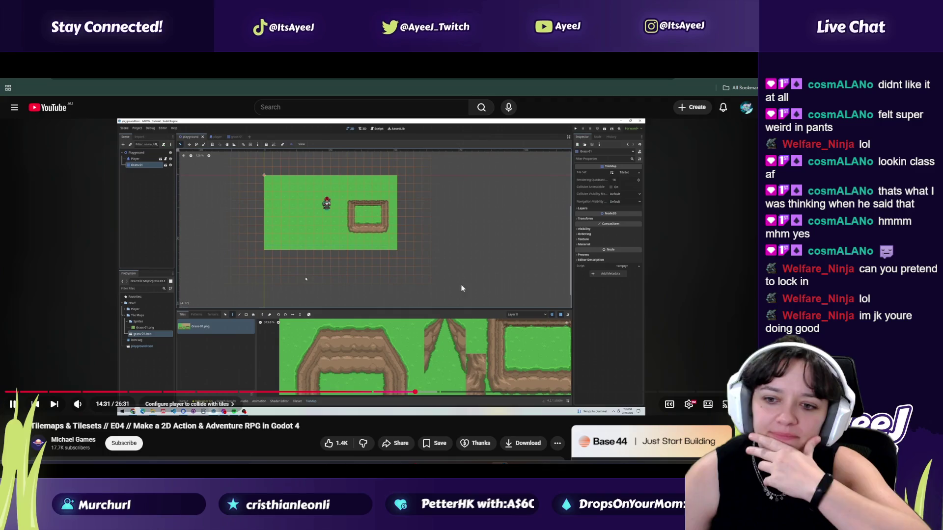
left_click(441, 392)
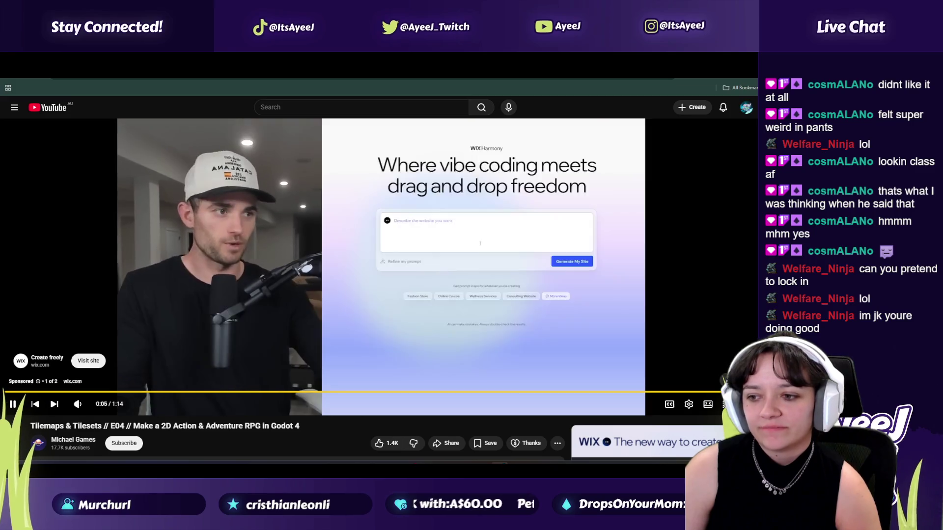
left_click(726, 373)
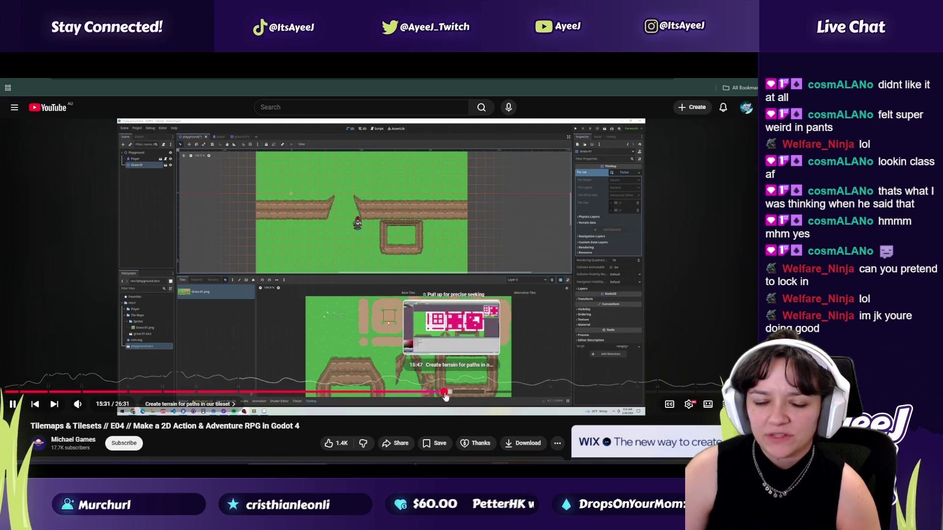
Step: Set the tutorial's playback speed to 2x, watch the terrain setup, then return to Godot
left_click(689, 406)
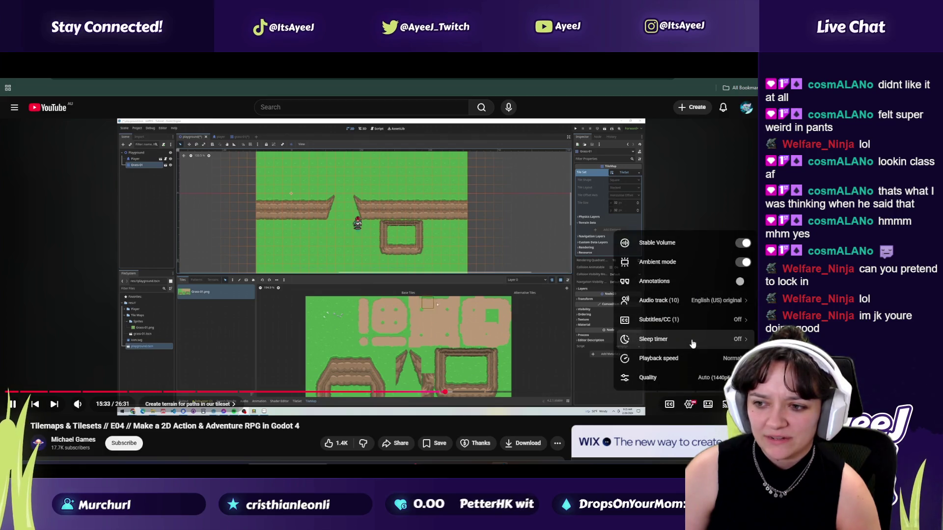
left_click(641, 359)
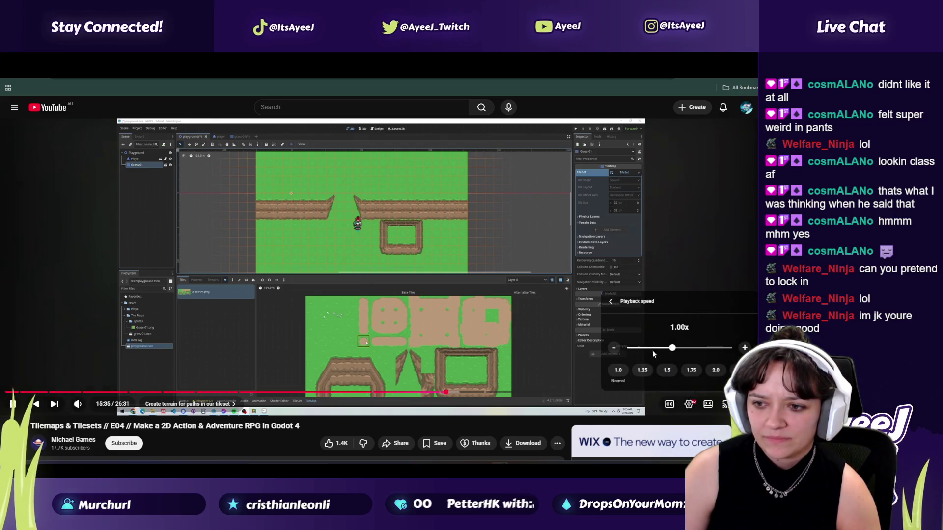
left_click(715, 370)
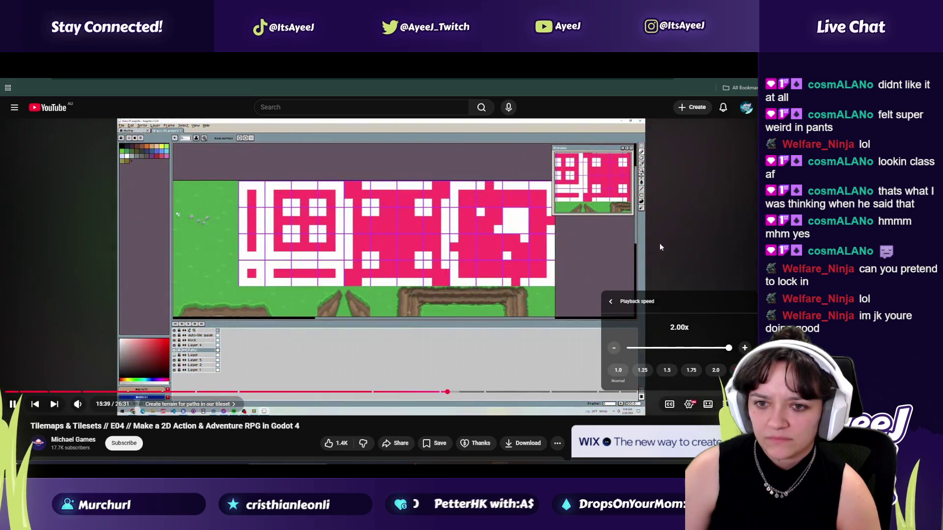
left_click(660, 243)
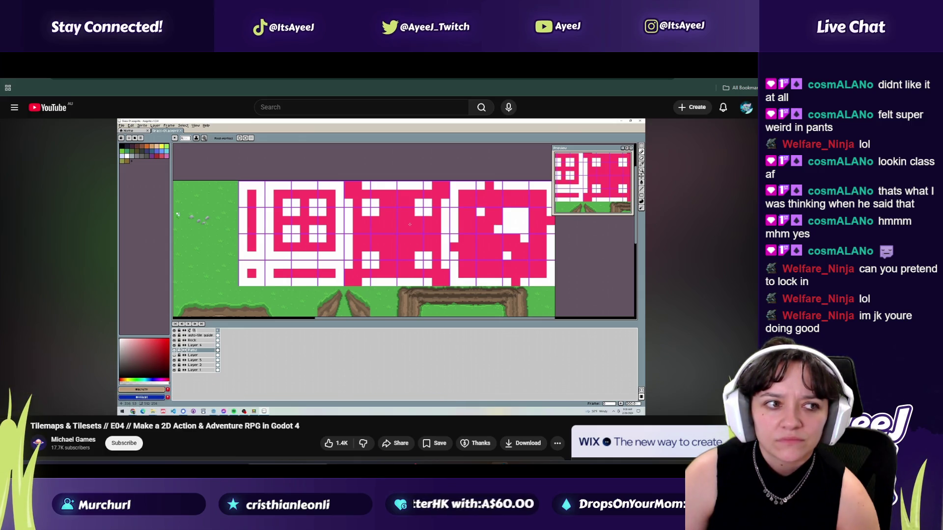
mouse_move(494, 320)
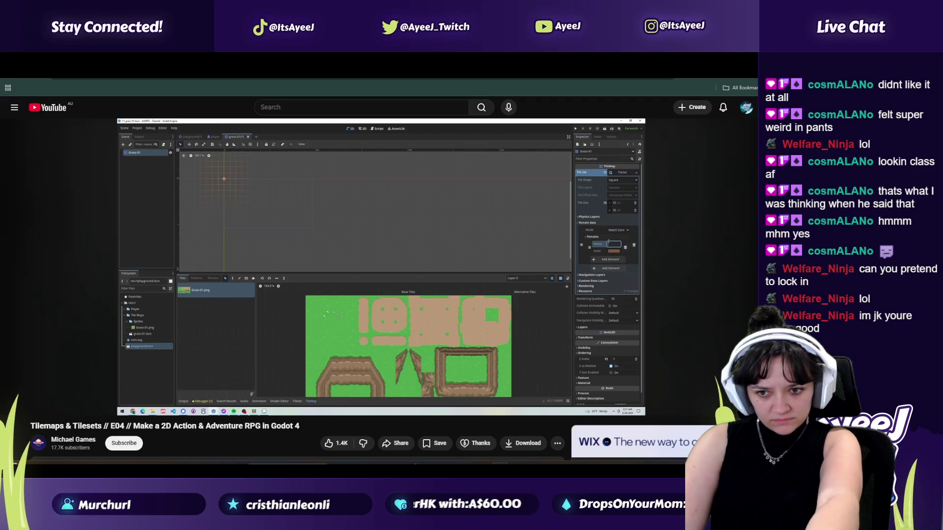
key("alt+Tab")
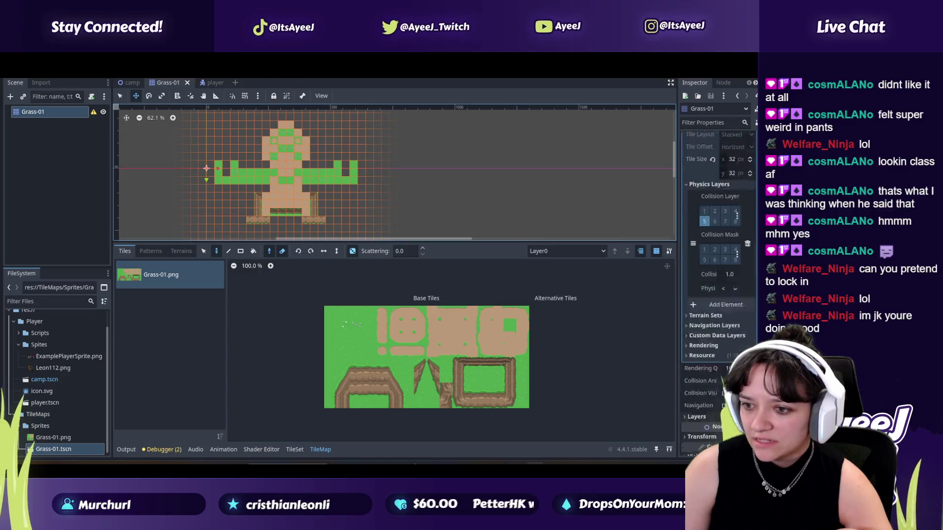
Step: Add a terrain set with one new terrain to the Grass-01 tileset in the Inspector
key("alt+Tab")
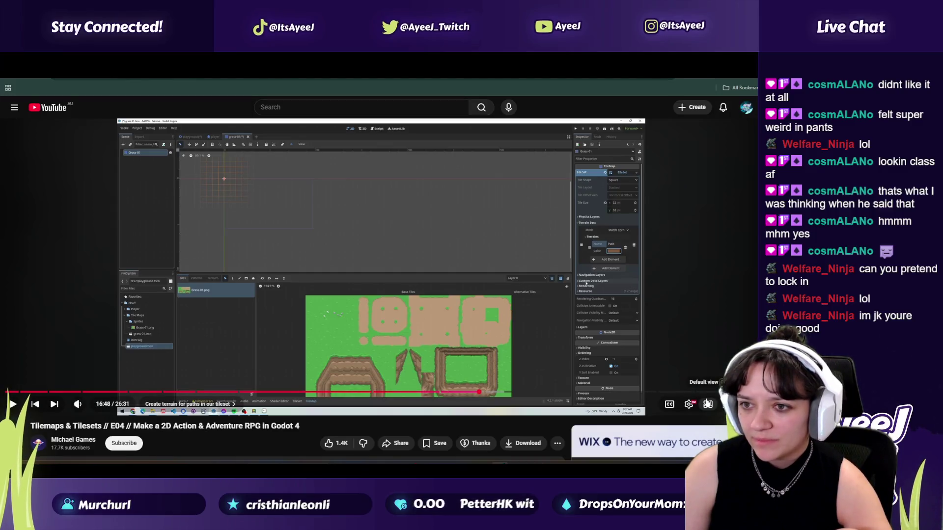
key("alt+Tab")
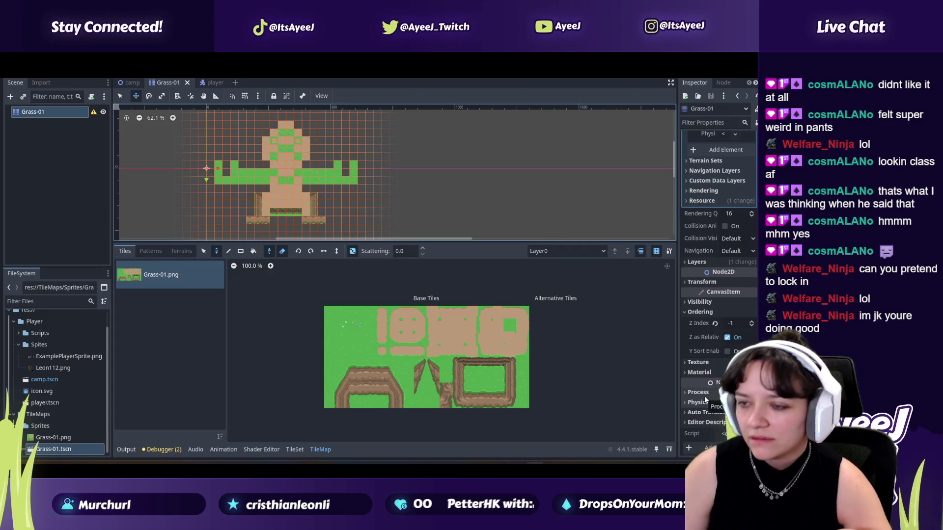
left_click(697, 160)
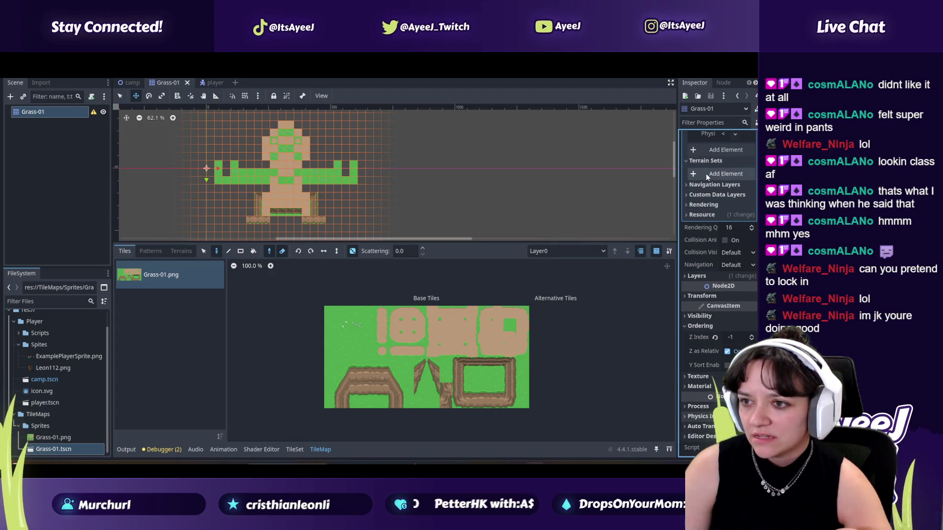
left_click(705, 172)
left_click(718, 186)
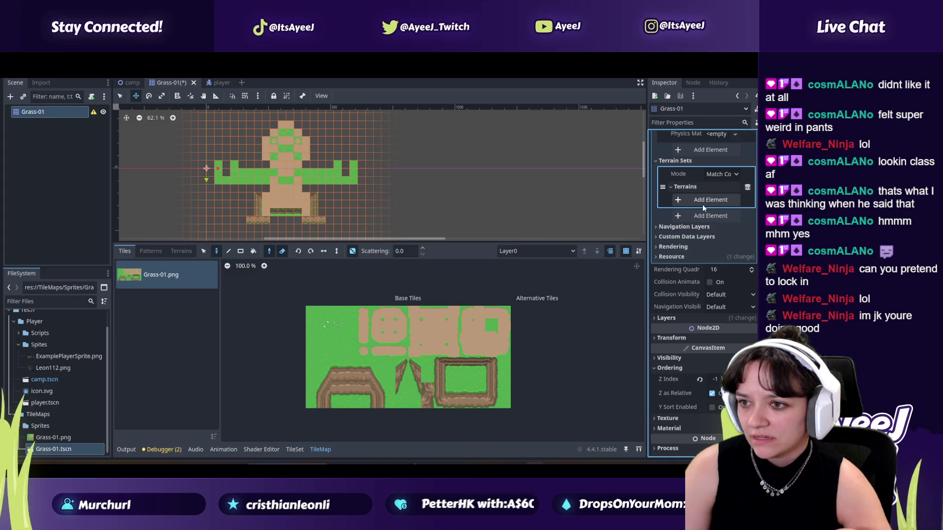
left_click(705, 200)
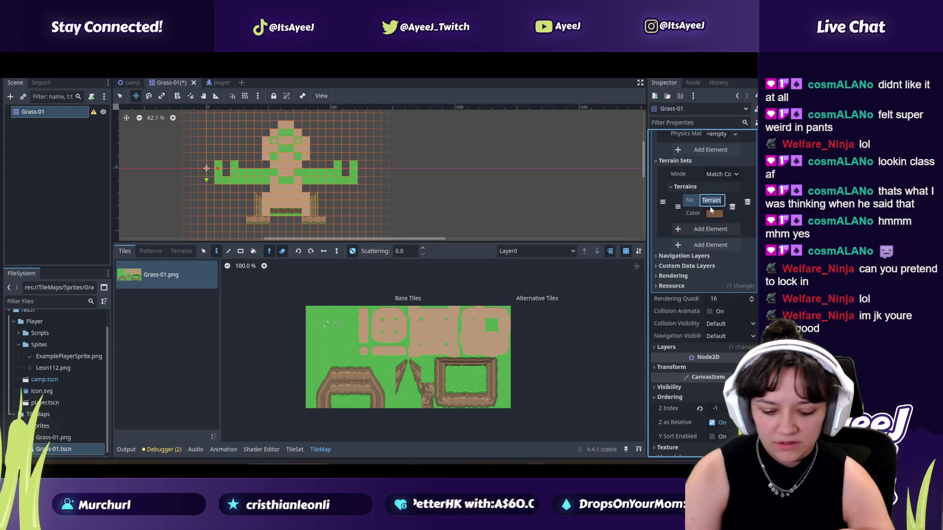
Step: Compare the new terrain against the tutorial, pausing at its terrain setup
key("alt+Tab")
left_click(485, 277)
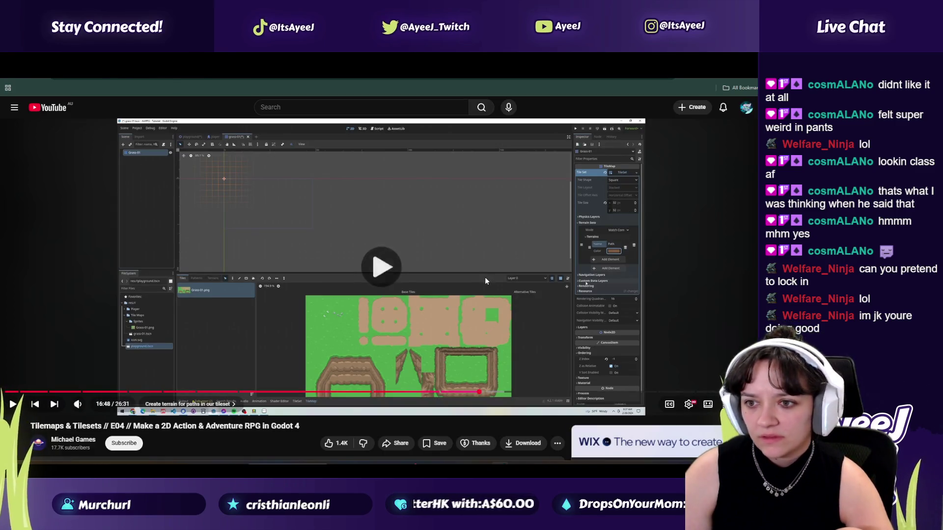
left_click(487, 275)
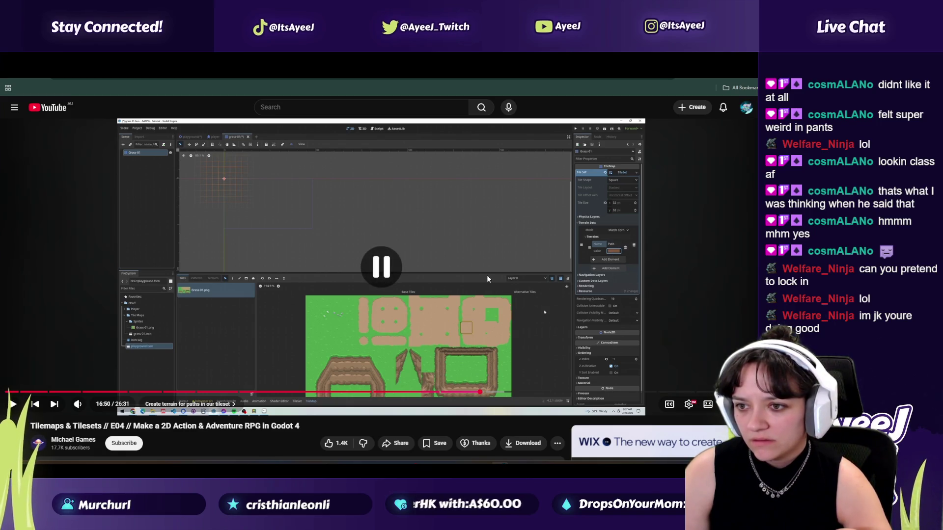
key("alt+Tab")
key("alt+Tab")
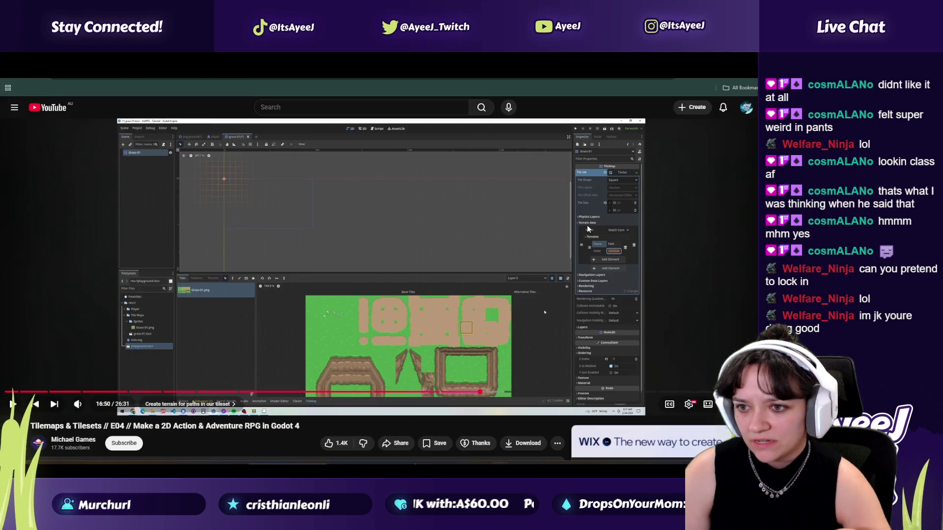
key("alt+Tab")
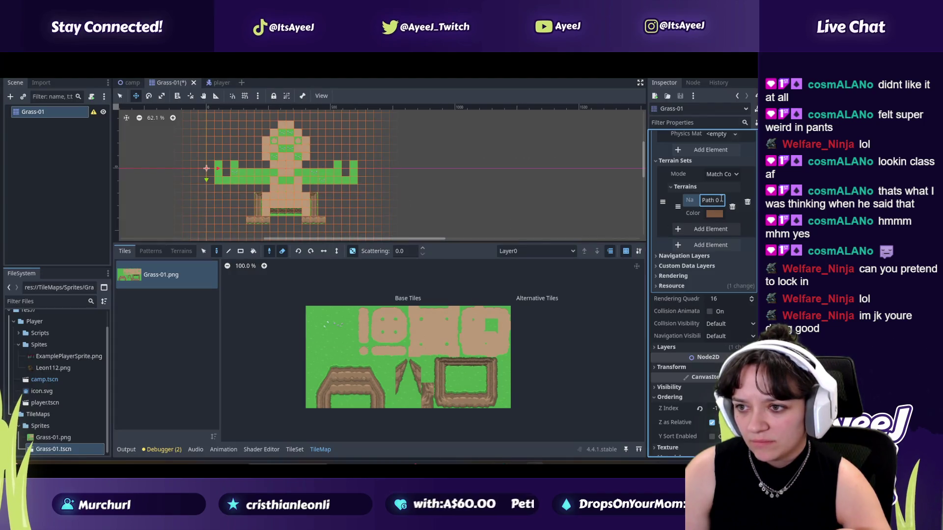
key("alt+Tab")
left_click(513, 278)
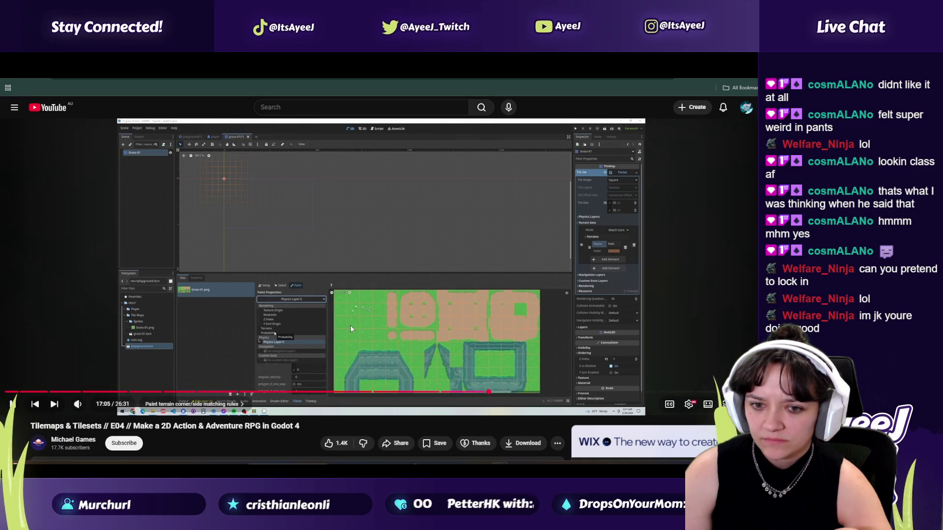
left_click(274, 329)
key("alt+Tab")
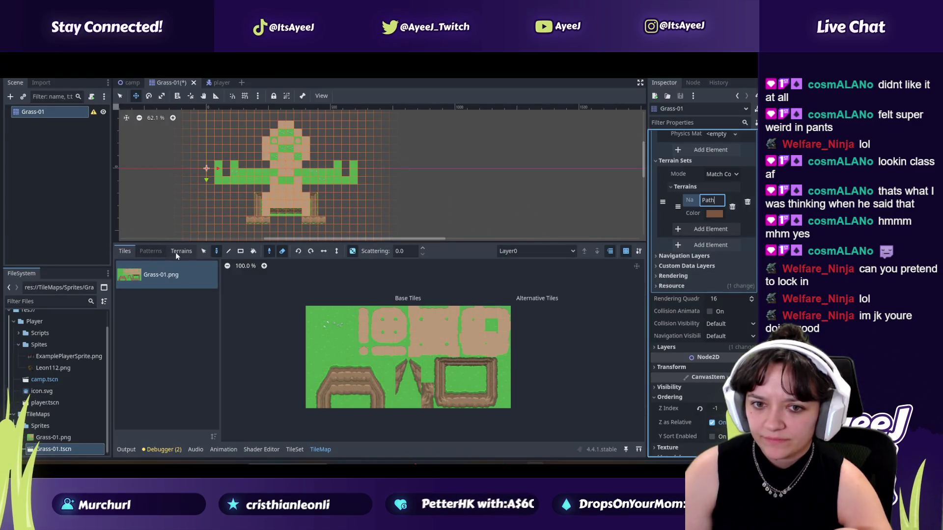
Step: Open the TileSet panel and set the Paint property to Terrains
double_click(150, 275)
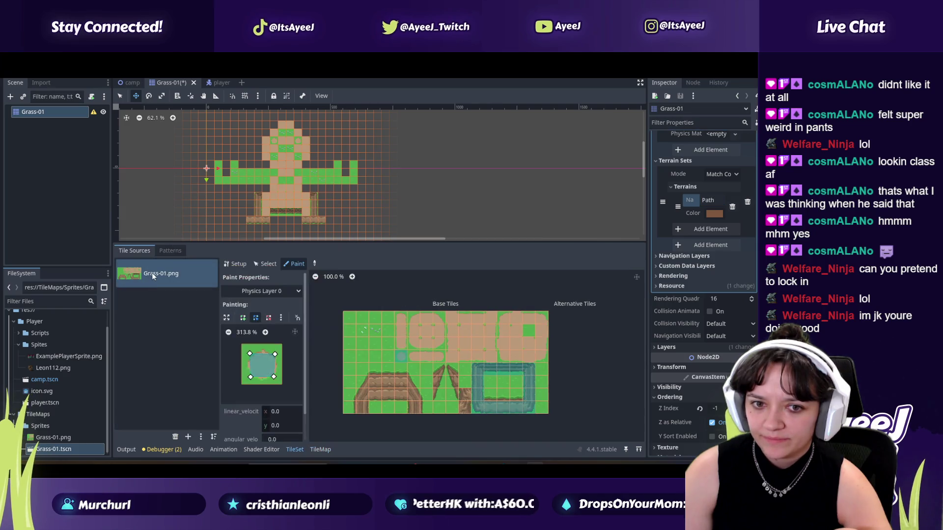
left_click(257, 294)
left_click(249, 351)
key("alt+Tab")
left_click(337, 312)
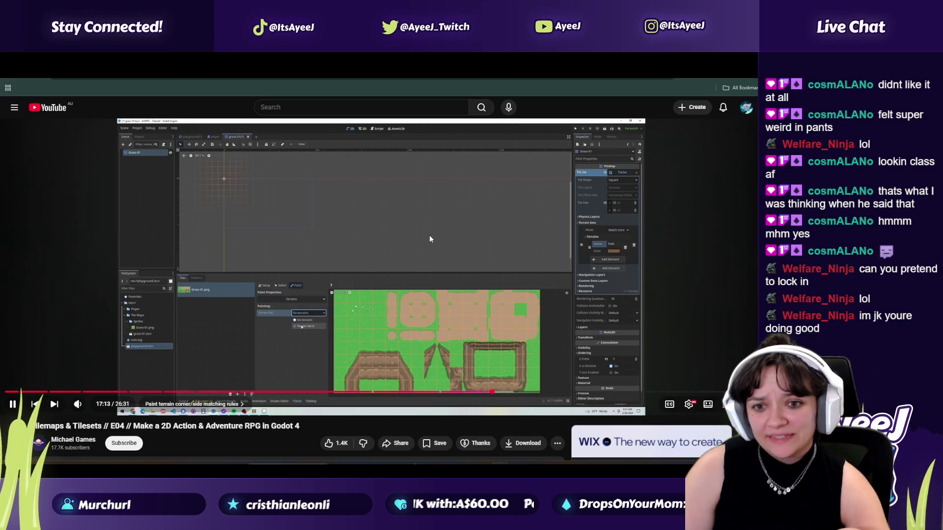
key("alt+Tab")
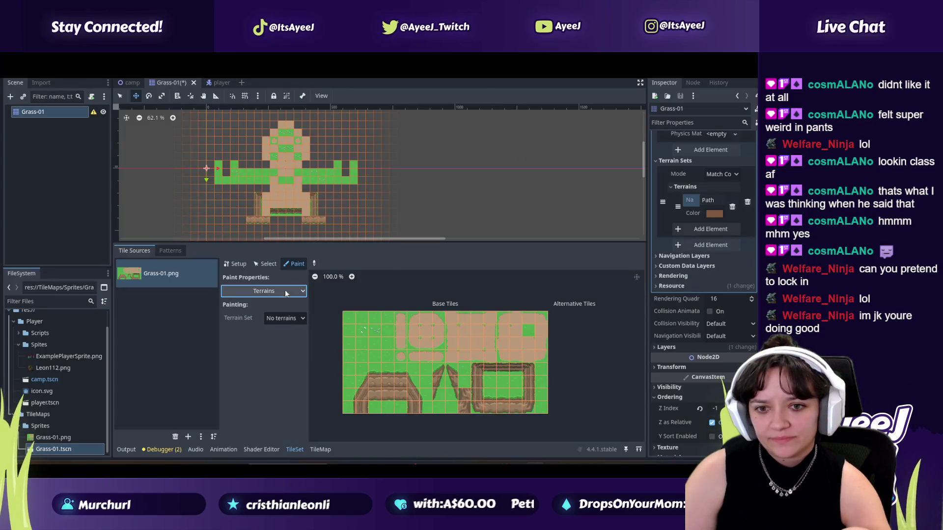
Step: Keep Terrains as the paint property while pausing the tutorial to compare
left_click(263, 291)
left_click(265, 351)
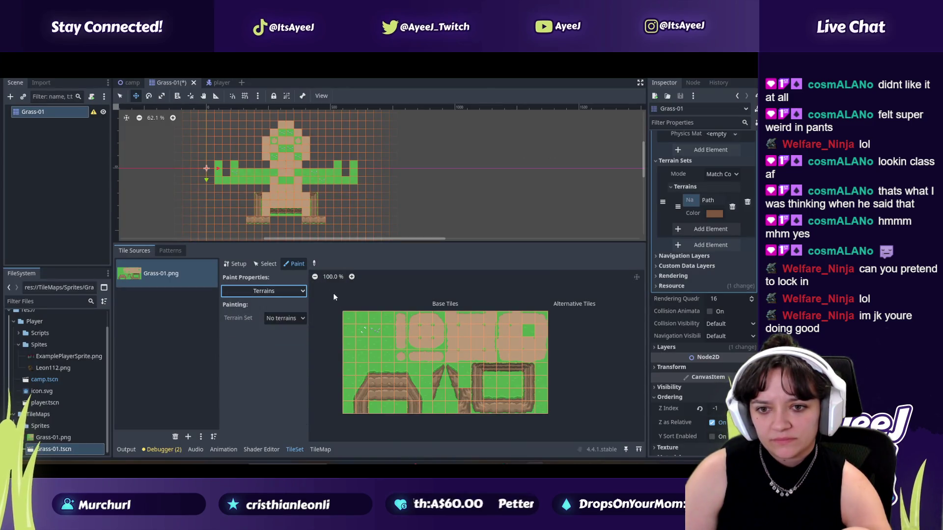
key("alt+Tab")
left_click(323, 311)
key("alt+Tab")
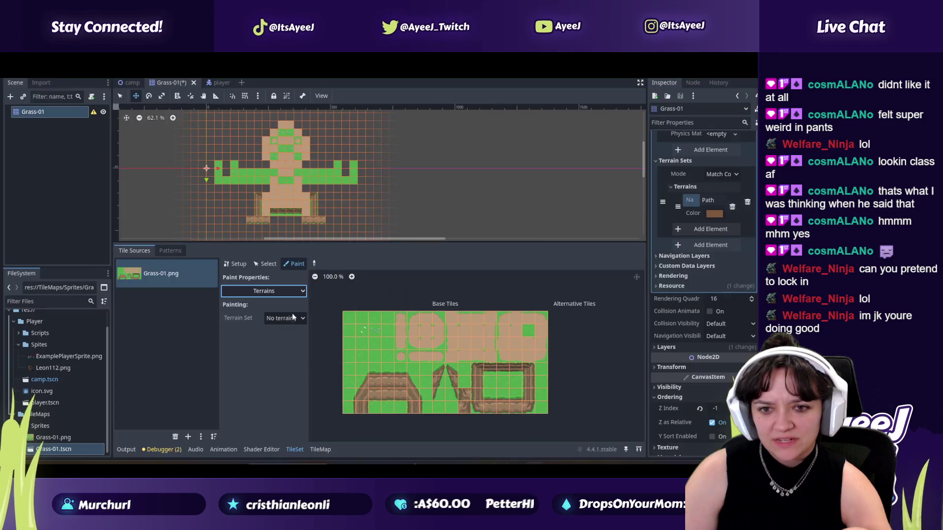
Step: Choose Terrain Set 0 and the Path terrain for painting, then resume the tutorial
left_click(272, 293)
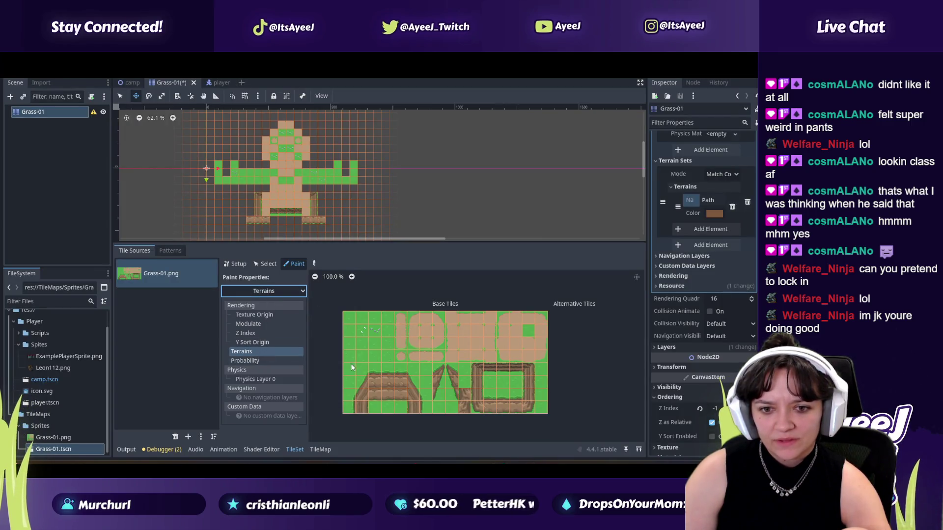
left_click(265, 351)
left_click(285, 319)
left_click(285, 343)
left_click(273, 333)
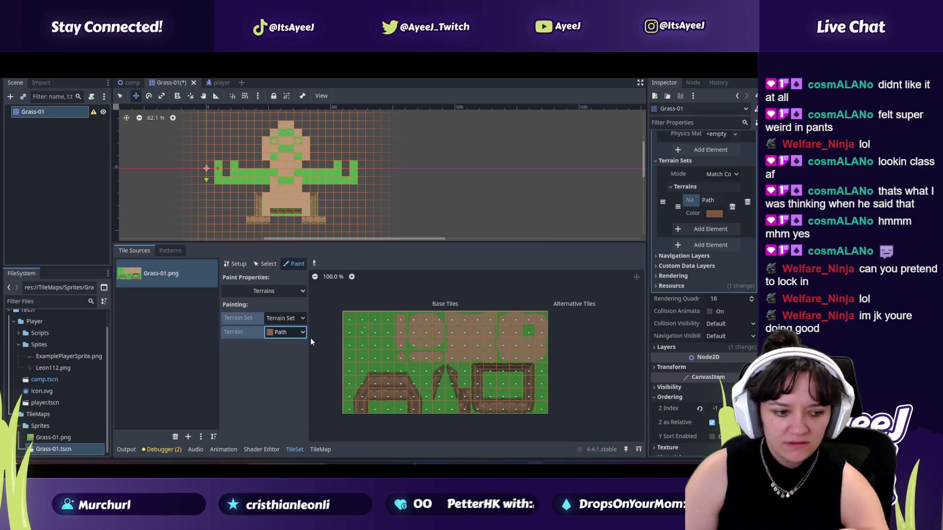
key("alt+Tab")
left_click(395, 305)
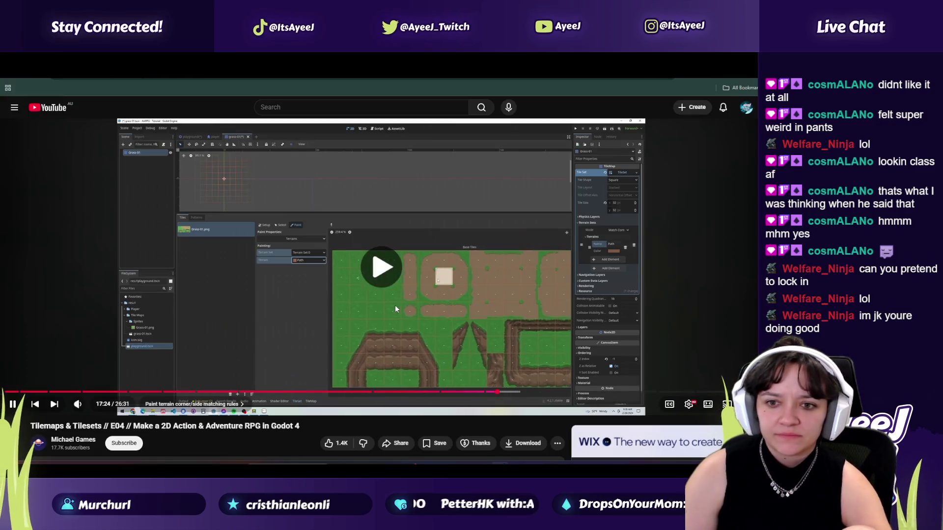
Step: Paint Path terrain bits across the top-row dirt tiles of the Grass-01 atlas
left_click(352, 285)
key("alt+Tab")
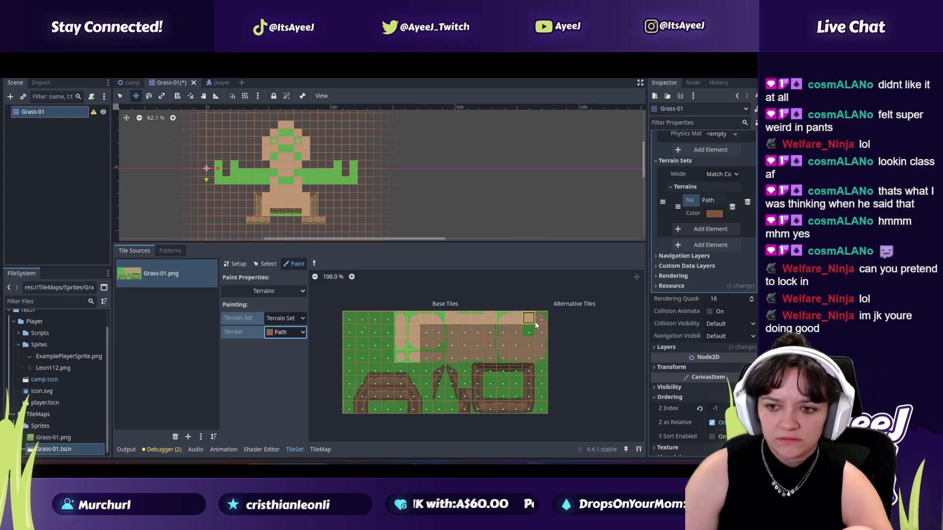
mouse_move(542, 352)
left_mouse_down()
mouse_move(425, 356)
mouse_move(447, 332)
mouse_move(516, 347)
mouse_move(440, 343)
left_mouse_up()
key("alt+Tab")
left_click(431, 321)
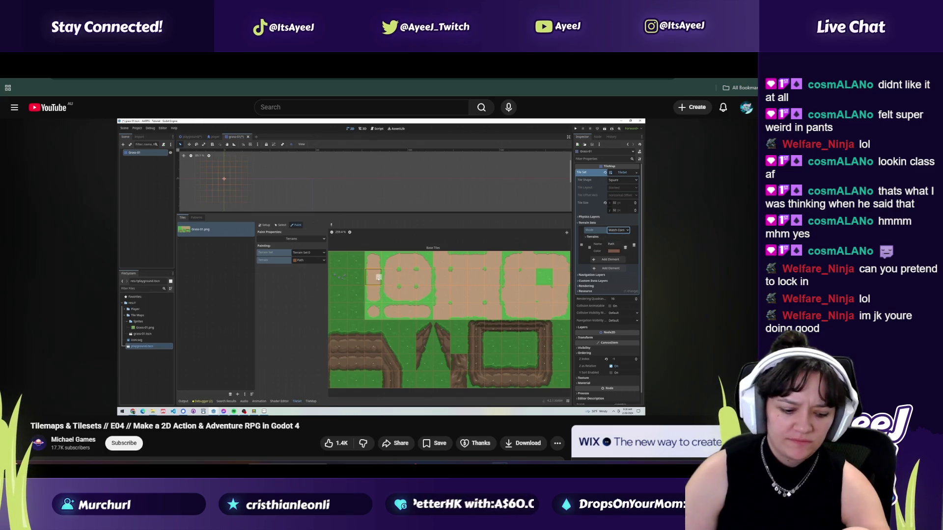
Step: Rewatch the tutorial's painting section, seeking to 18:09 and then back to 17:35
mouse_move(425, 322)
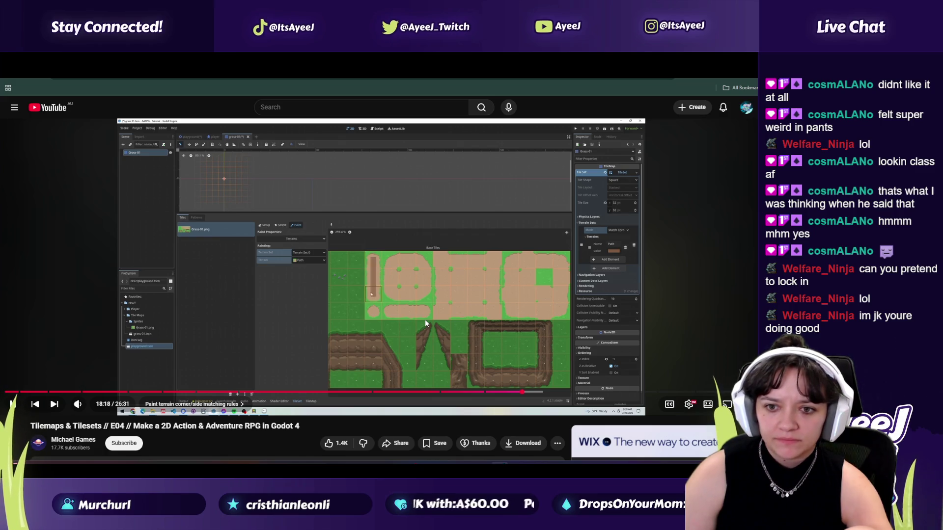
left_click(425, 319)
key("alt+Tab")
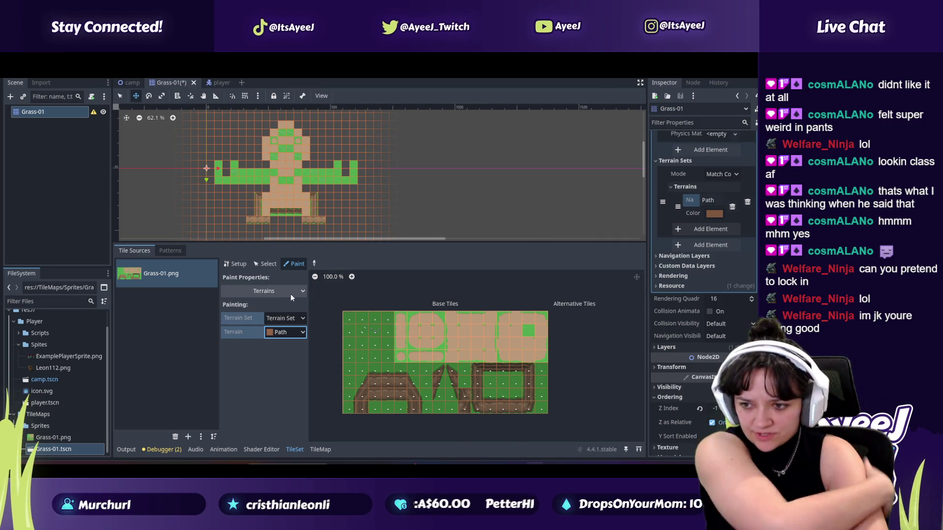
key("alt+Tab")
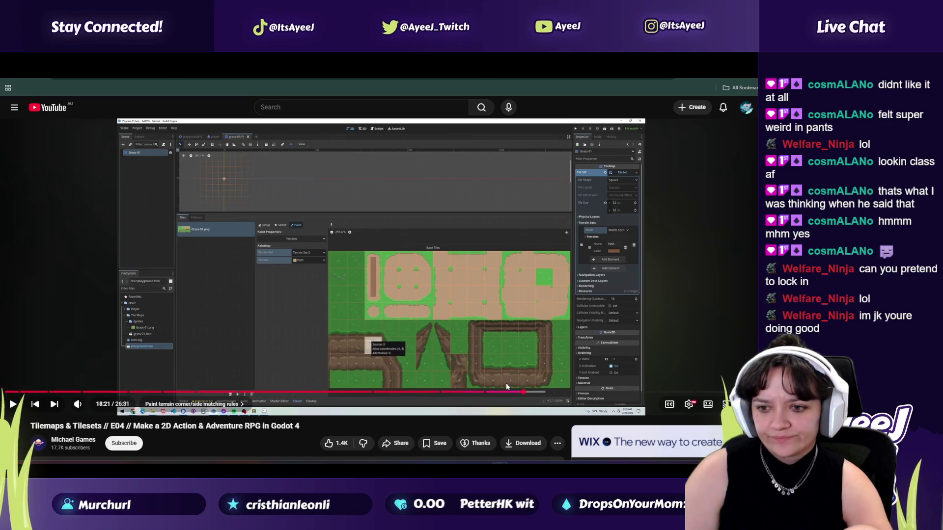
left_click(518, 393)
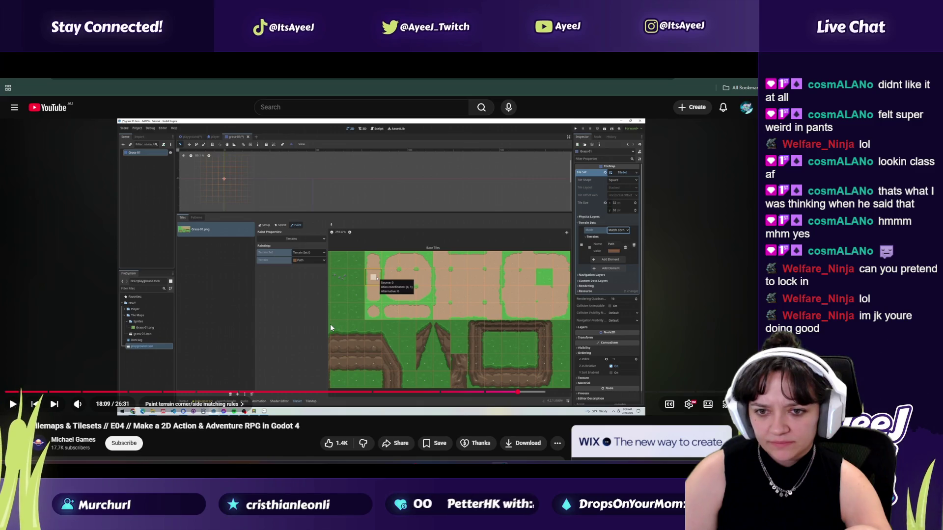
left_click(330, 323)
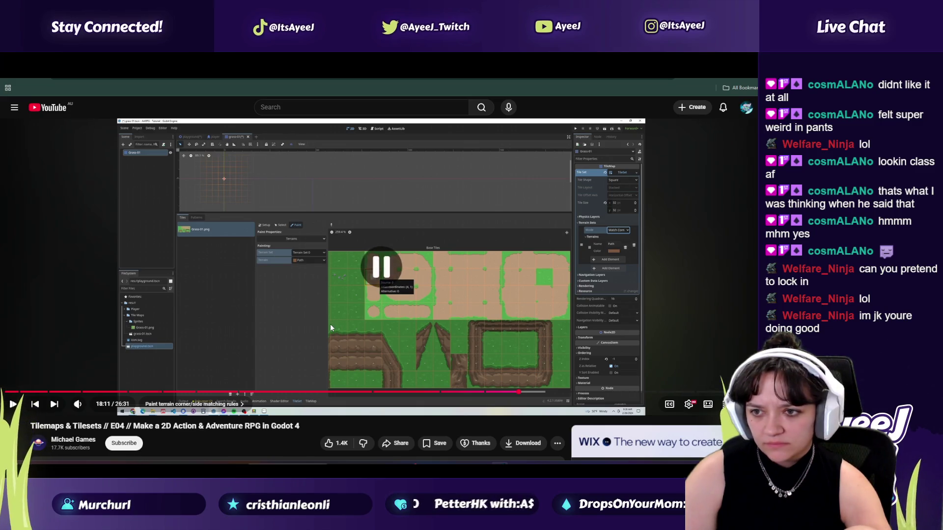
left_click(330, 323)
left_click(502, 393)
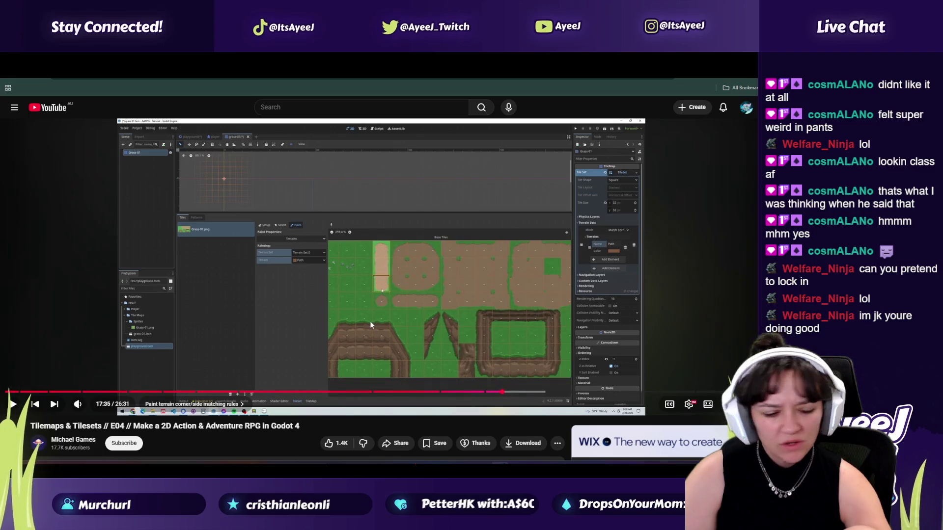
left_click(363, 320)
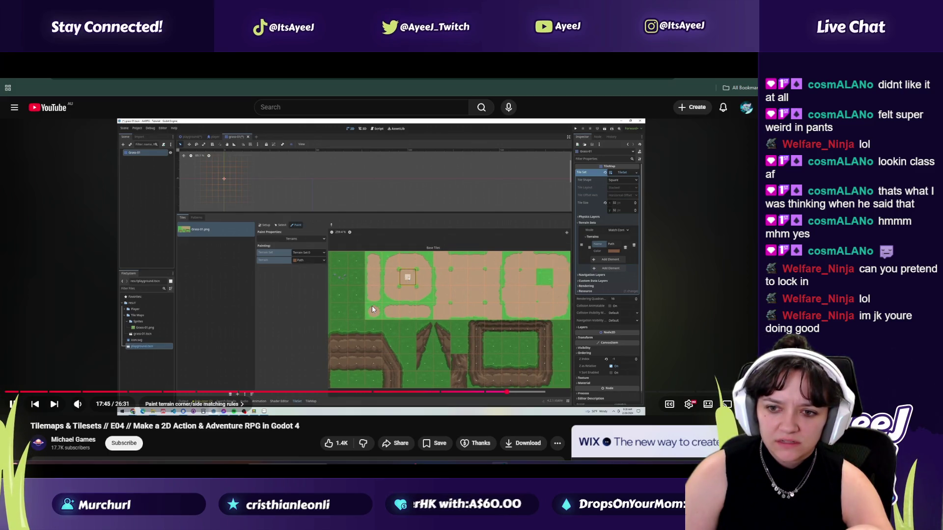
Step: Switch the Path terrain set to a different matching mode while following the tutorial
left_click(372, 305)
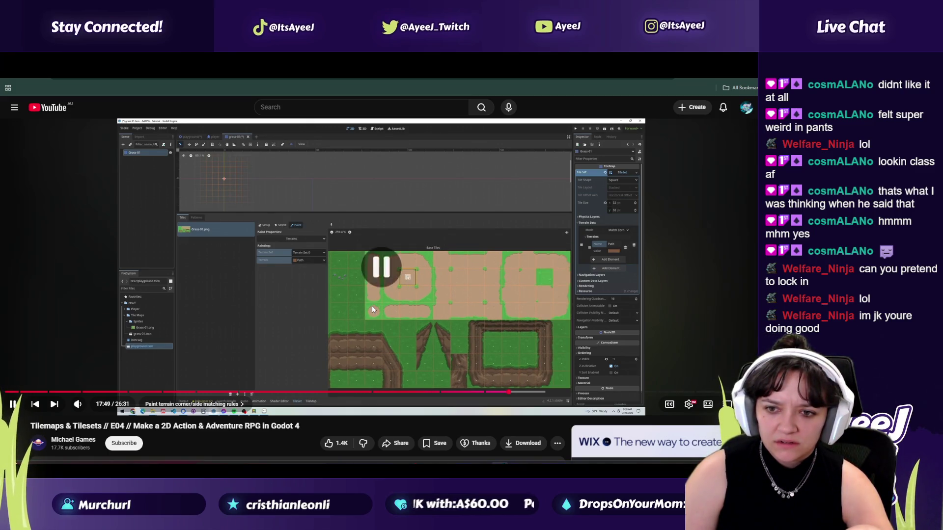
key("alt+Tab")
key("alt+Tab")
left_click(411, 317)
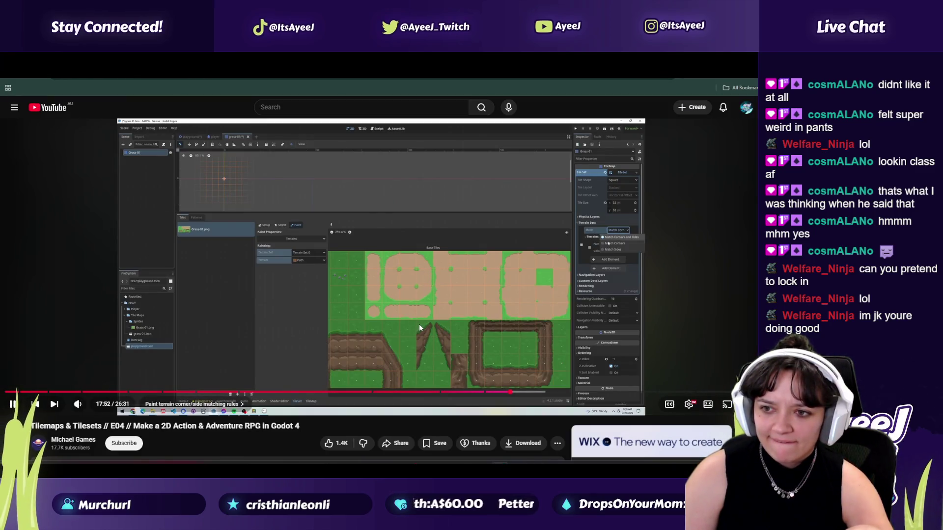
key("alt+Tab")
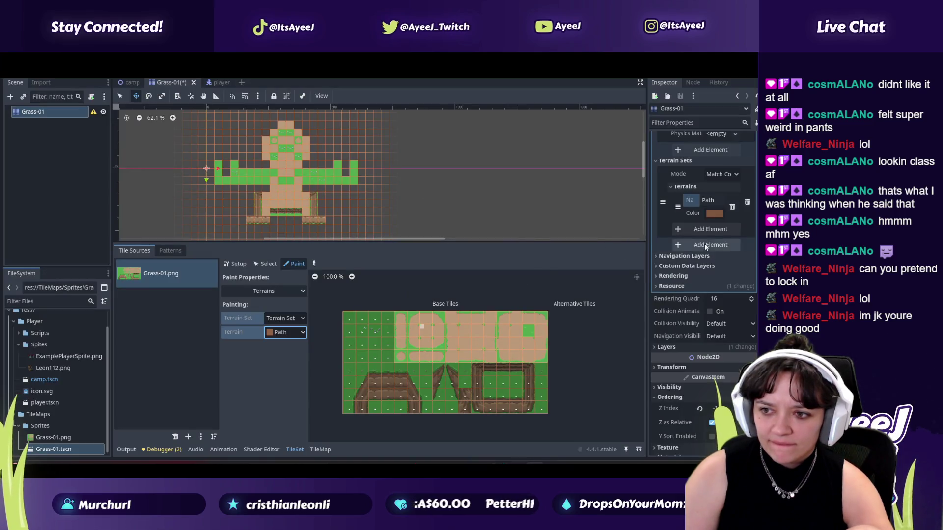
left_click(721, 174)
left_click(717, 206)
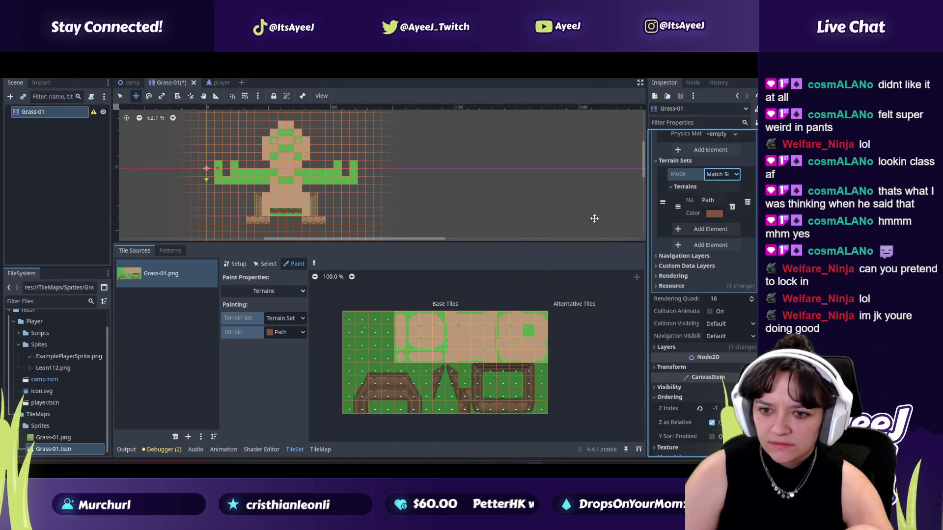
key("alt+Tab")
left_click(369, 309)
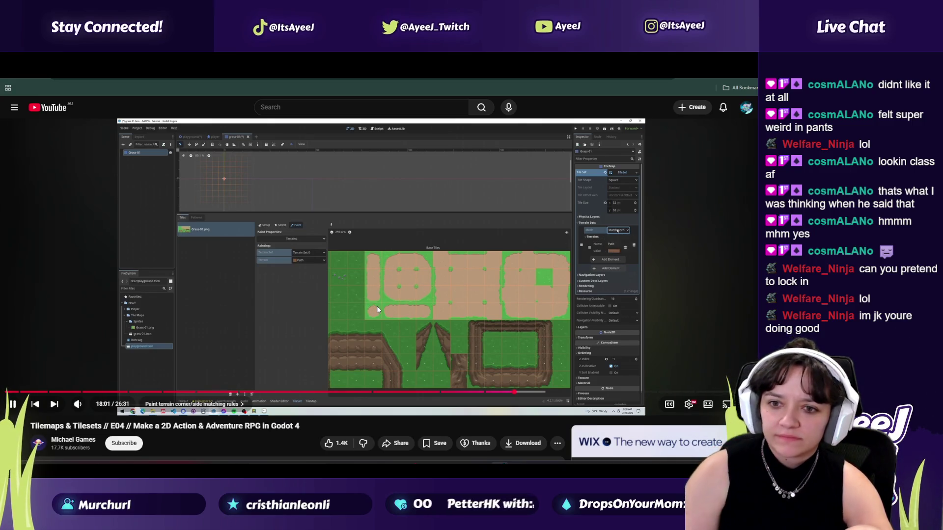
key("alt+Tab")
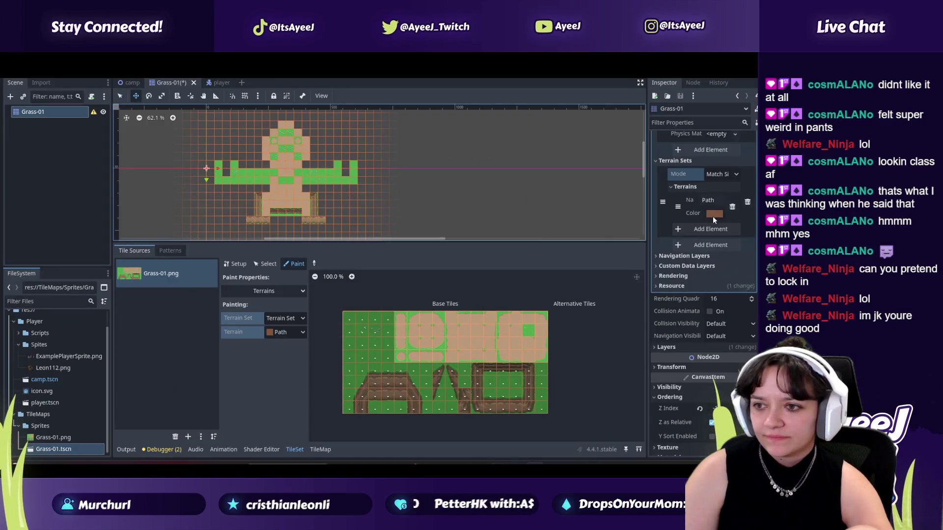
key("alt+Tab")
left_click(385, 319)
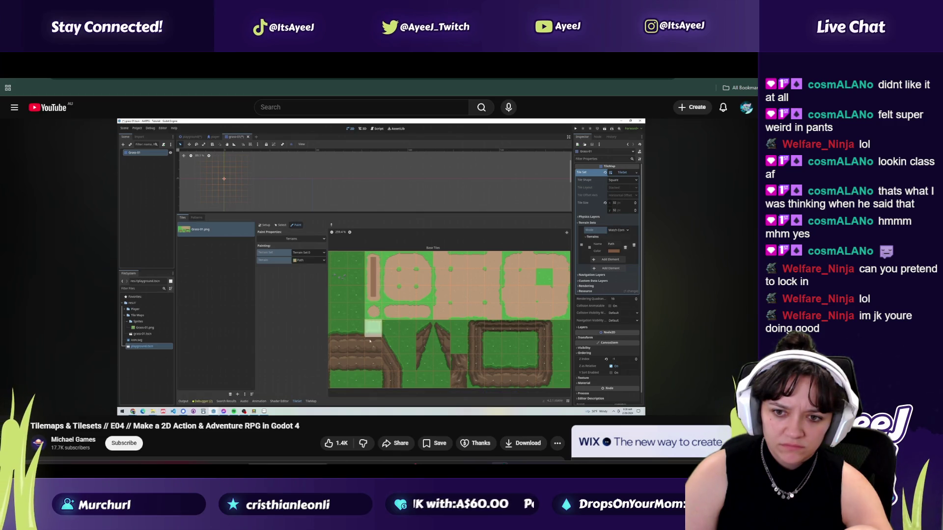
Step: Mark a first path tile with Path terrain, then watch more of the tutorial
left_click(379, 317)
key("alt+Tab")
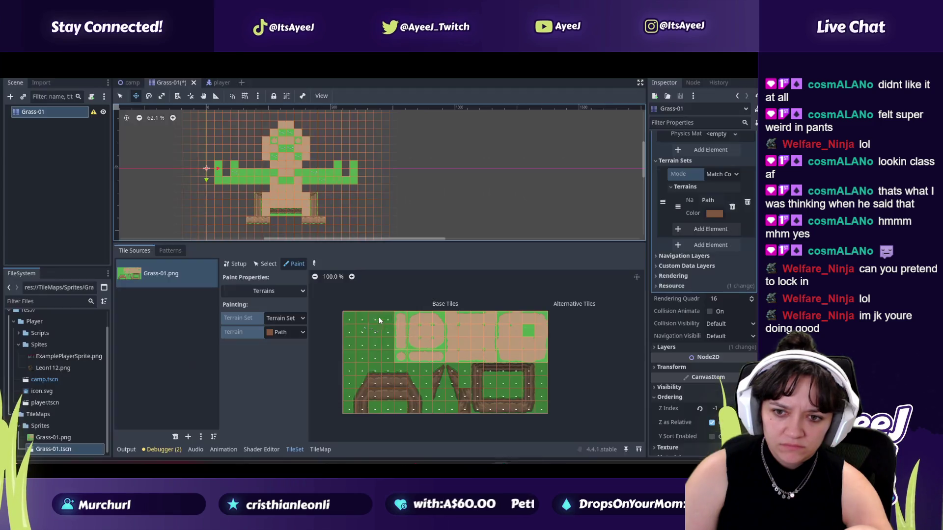
left_click(401, 319)
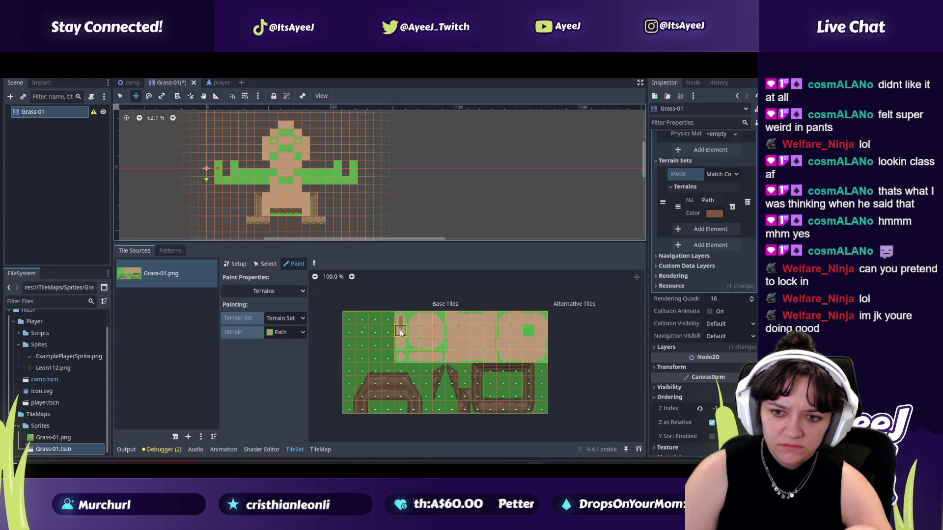
key("alt+Tab")
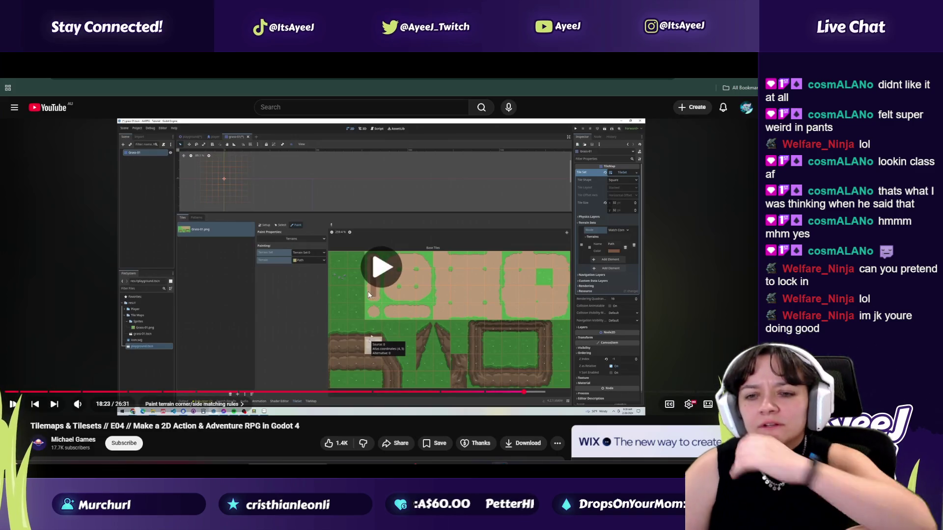
left_click(369, 293)
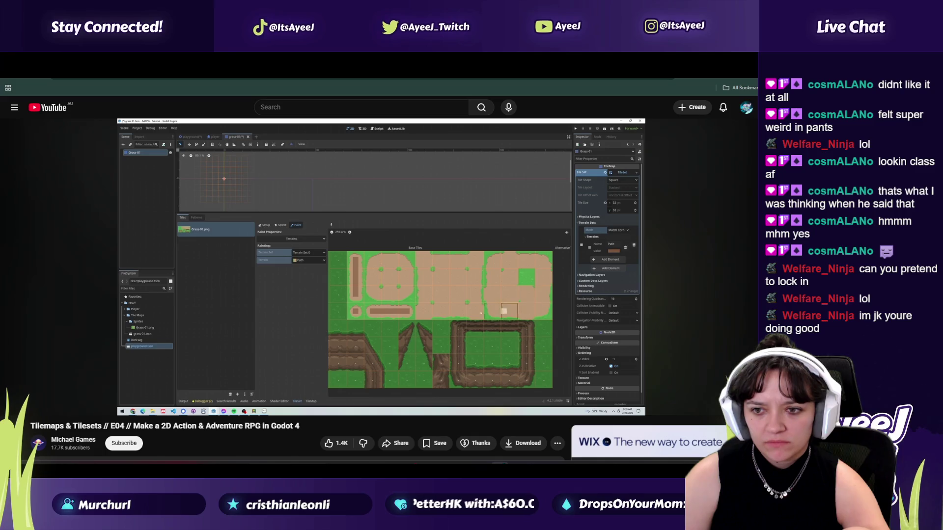
mouse_move(372, 329)
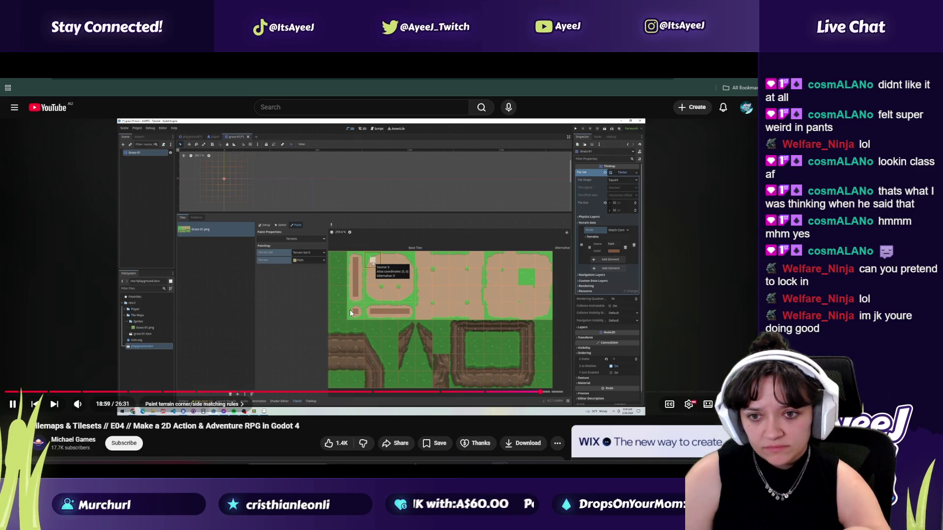
left_click(314, 329)
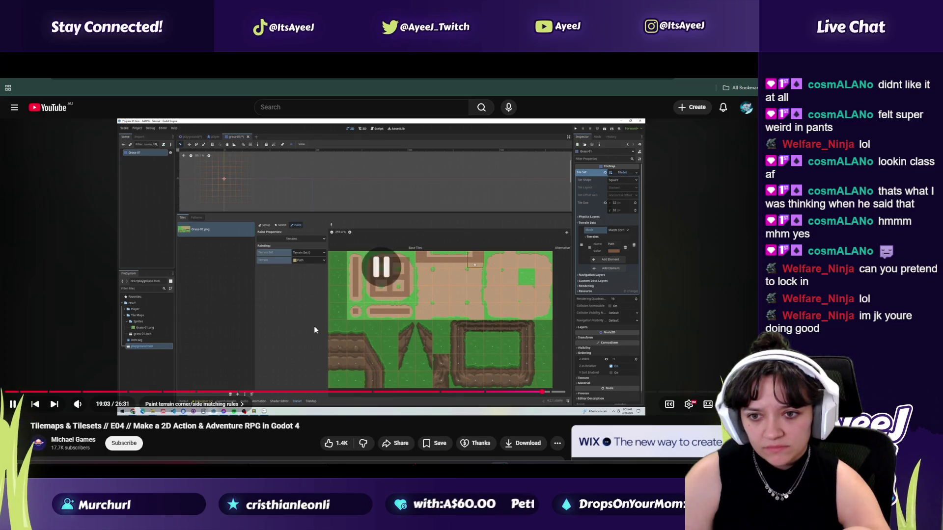
Step: Paint Path terrain along the horizontal path strip and fill the small square path block
key("alt+Tab")
left_click(400, 356)
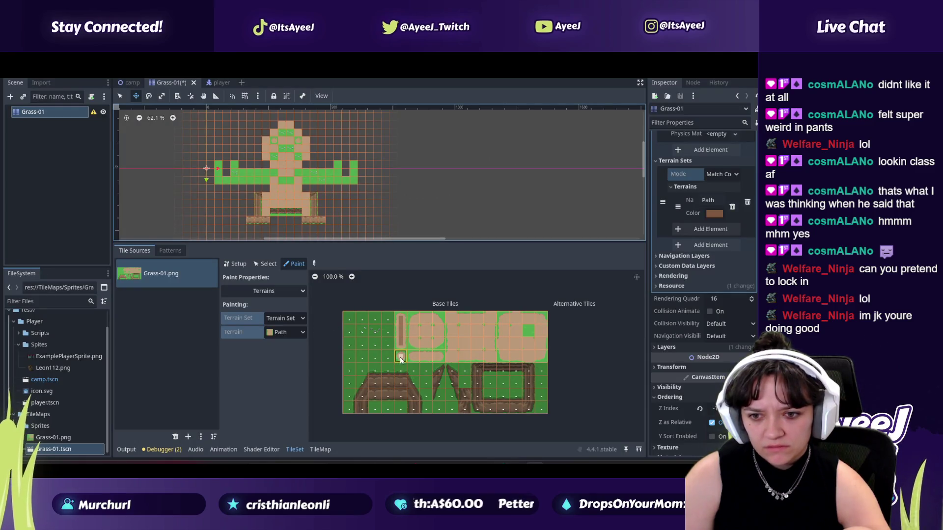
left_click_drag(413, 357, 434, 360)
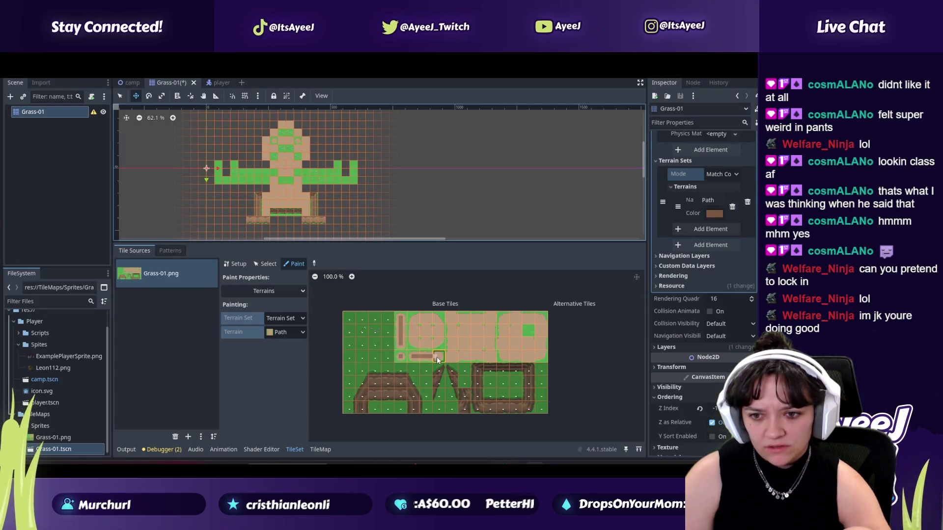
left_click_drag(395, 241, 399, 193)
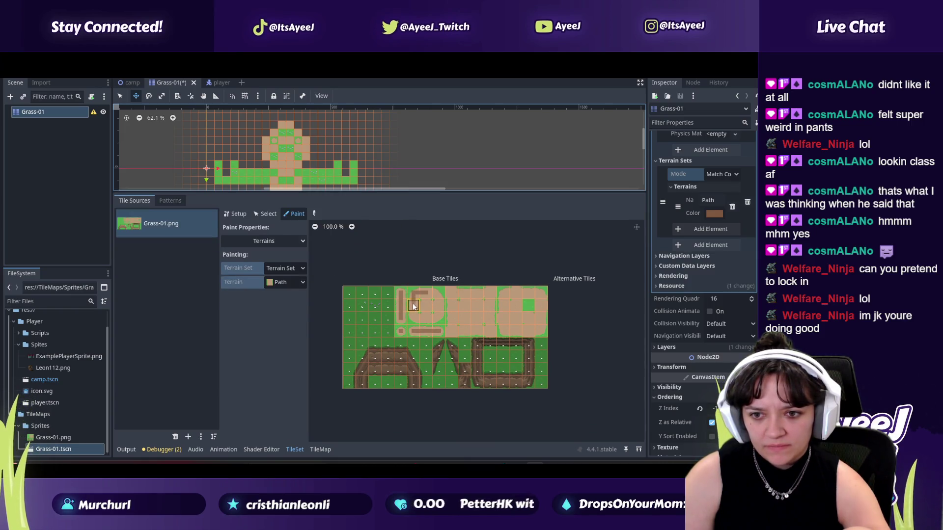
left_click_drag(414, 318, 428, 320)
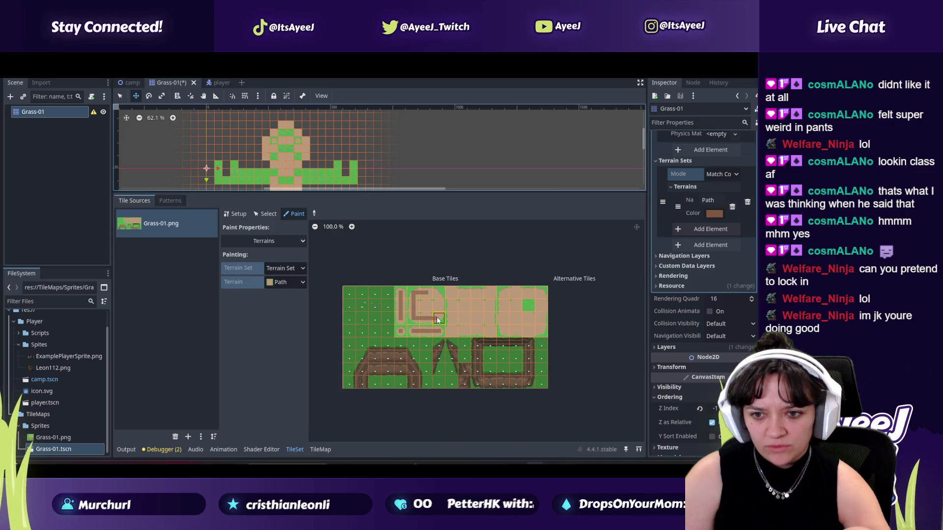
left_click_drag(437, 309, 431, 296)
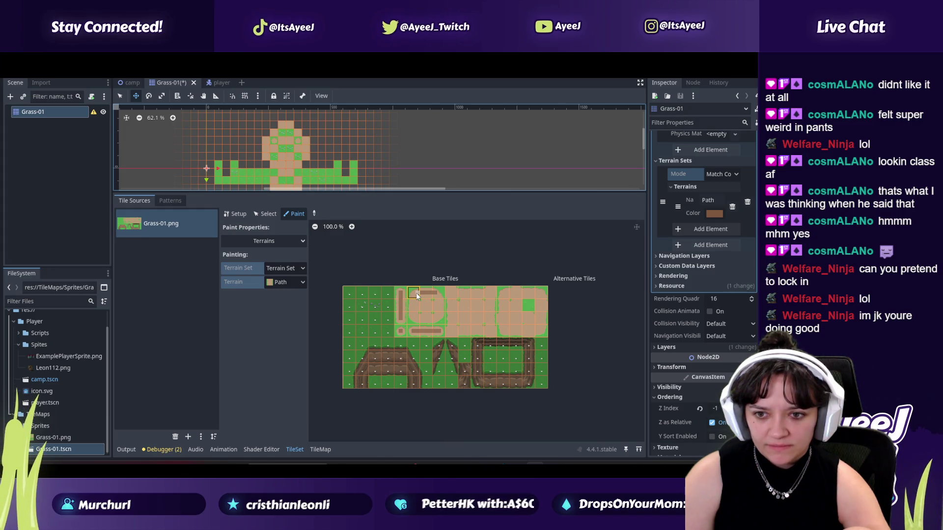
left_click(414, 306)
left_click_drag(414, 320, 439, 322)
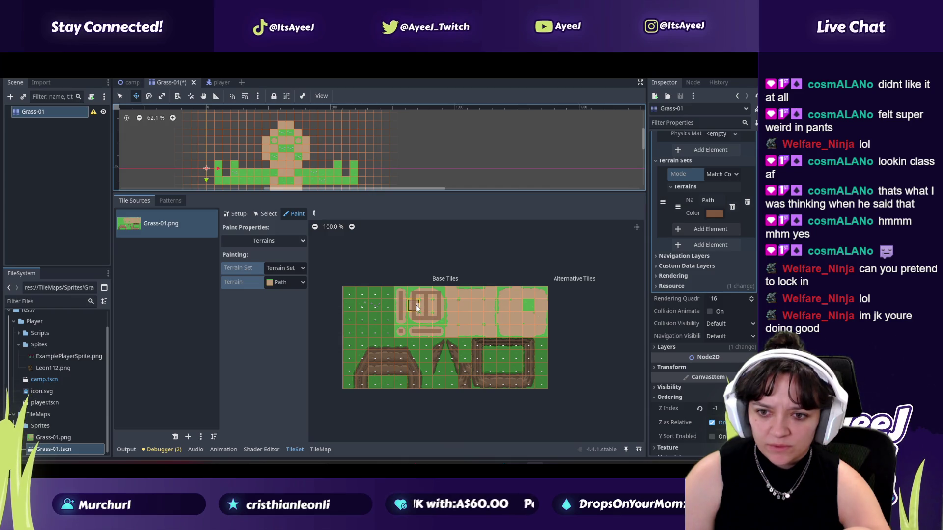
key("alt+Tab")
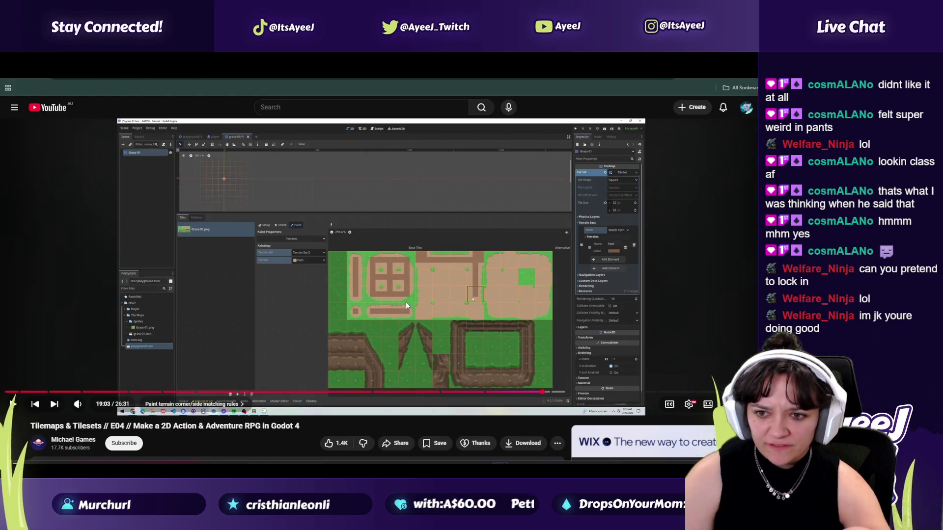
Step: Paint Path terrain across the top sand row and a vertical strip through the sand tiles
key("alt+Tab")
left_click(450, 291)
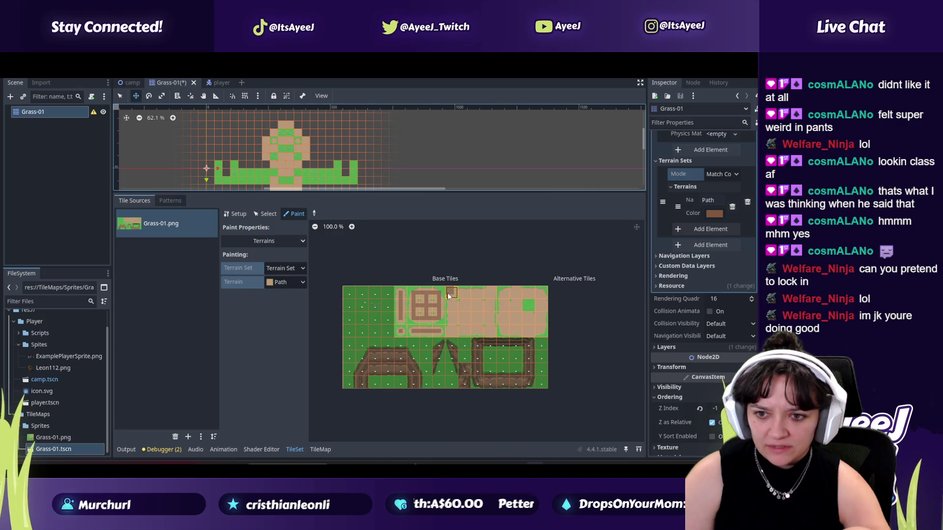
left_click(491, 292)
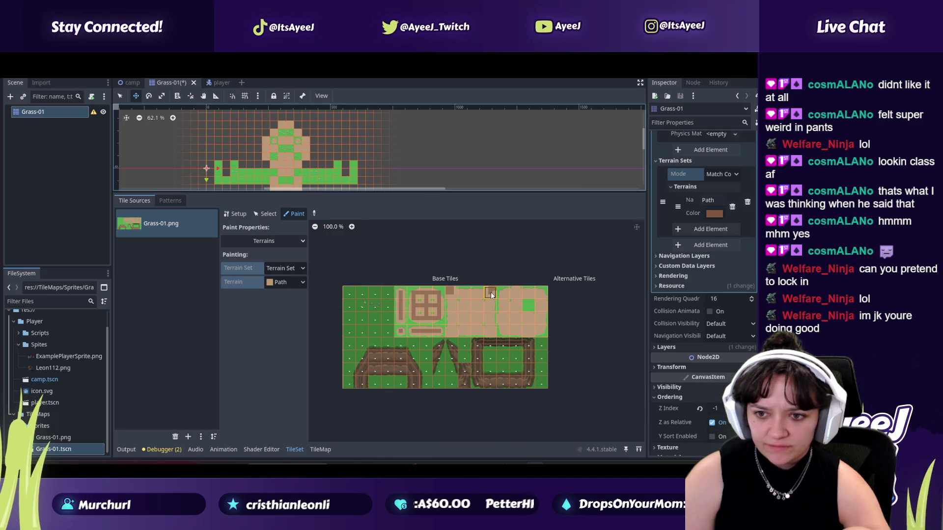
key("alt+Tab")
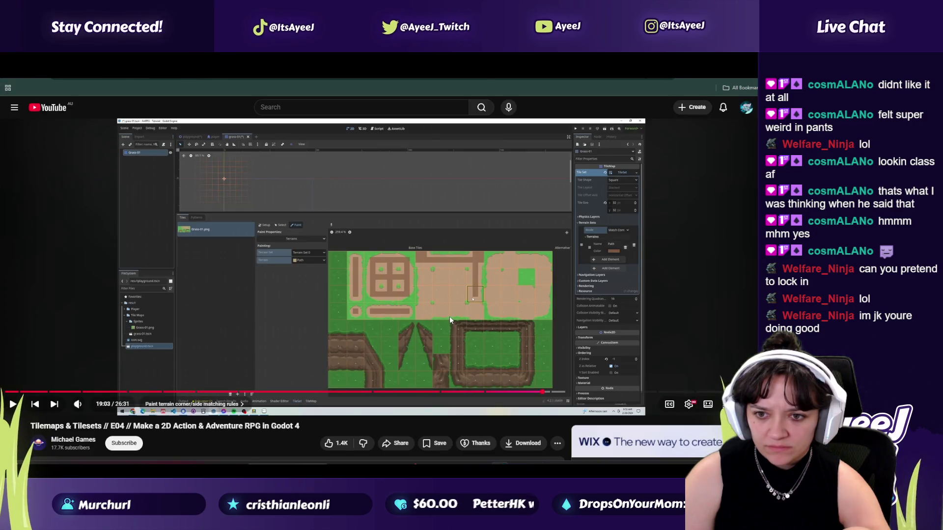
key("alt+Tab")
mouse_move(451, 294)
left_mouse_down()
mouse_move(489, 297)
mouse_move(491, 333)
left_mouse_up()
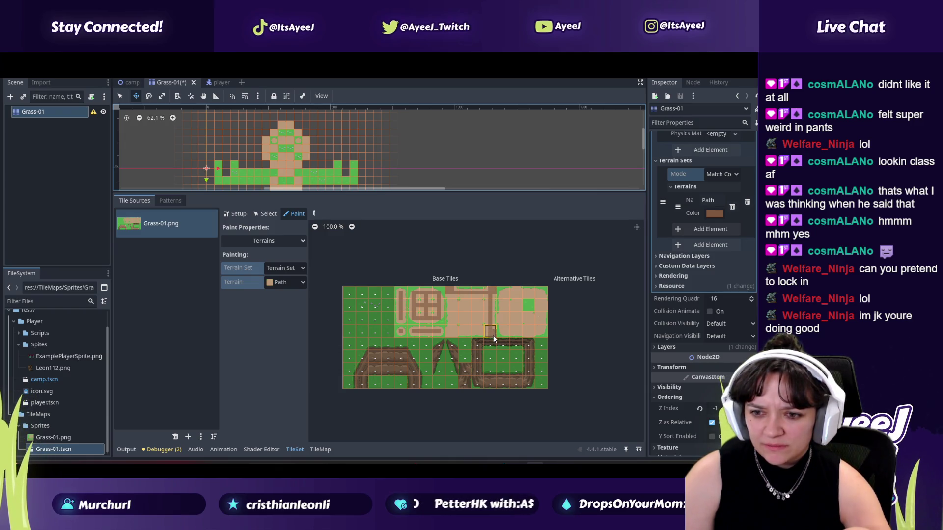
left_click_drag(453, 335, 454, 304)
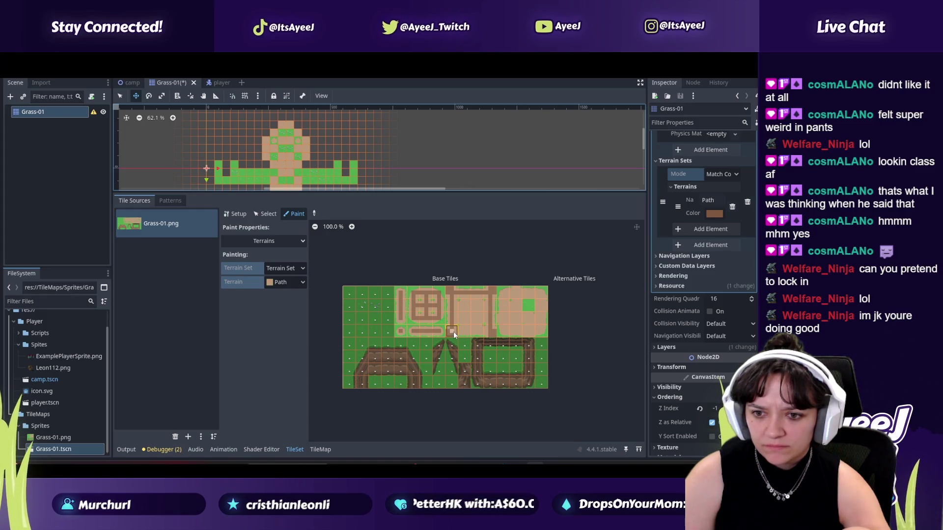
Step: Check the tutorial briefly, then paint Path terrain onto one more sand tile
key("alt+Tab")
left_click(389, 284)
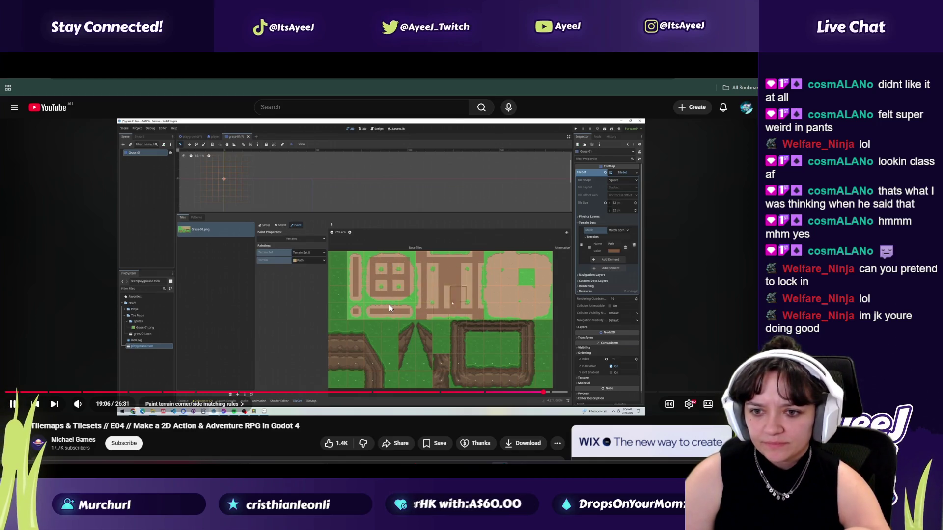
left_click(389, 305)
key("alt+Tab")
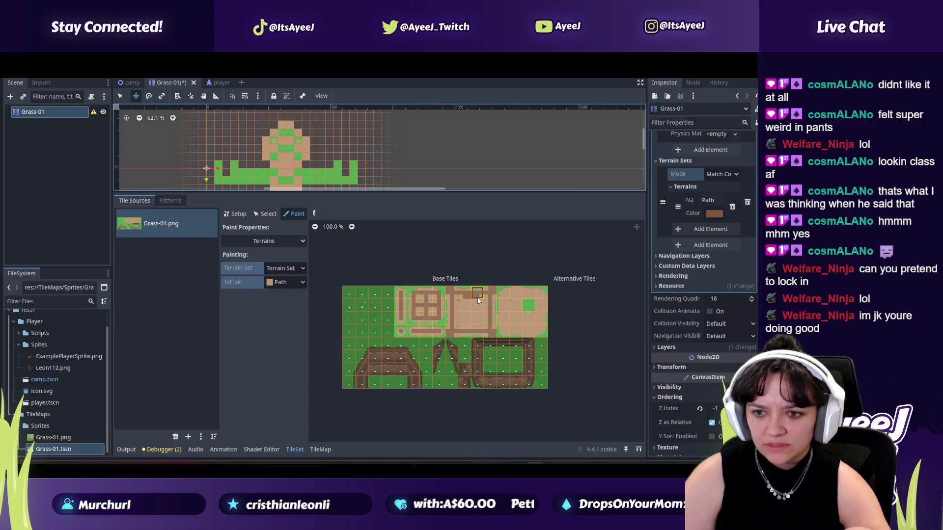
key("alt+Tab")
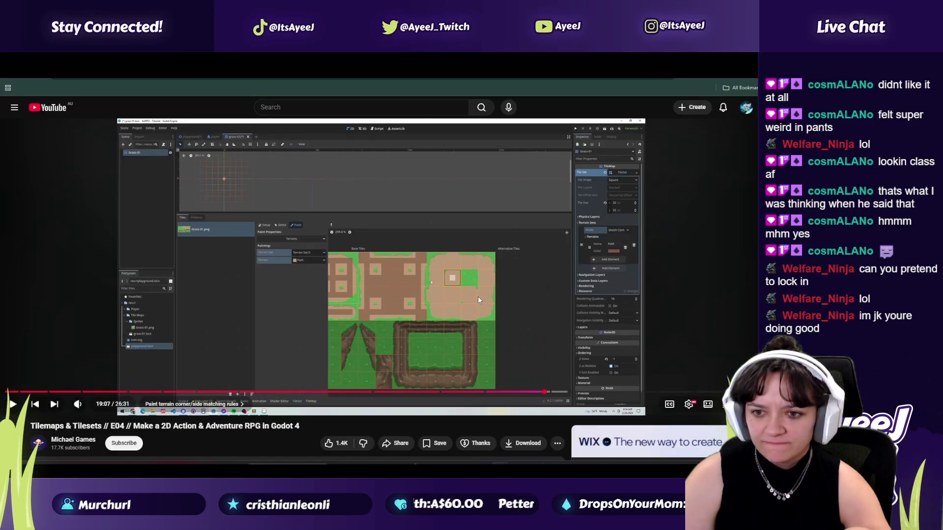
key("alt+Tab")
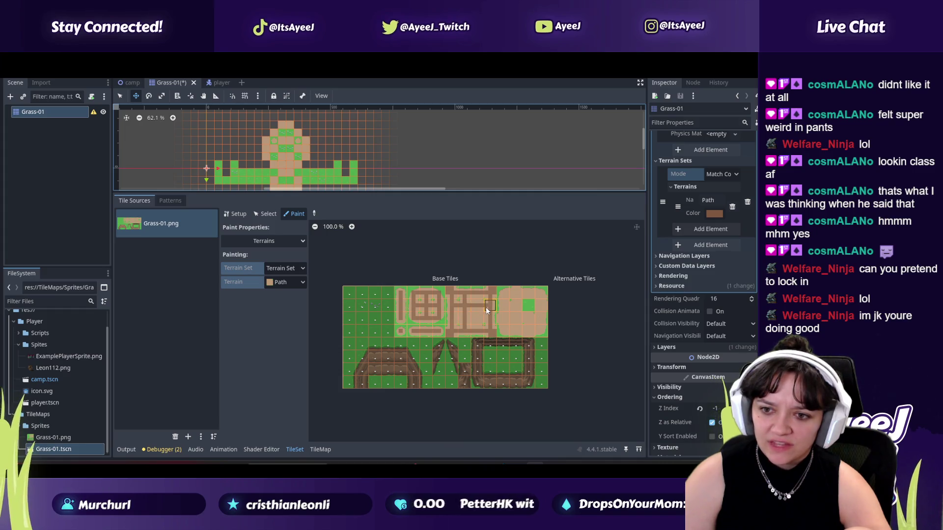
left_click(452, 320)
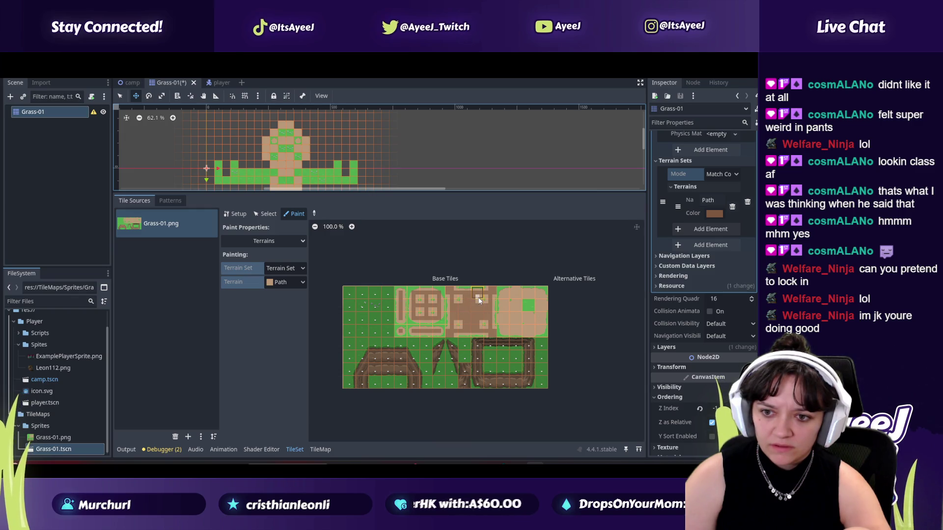
Step: Play the tutorial to 19:11, pause it, and return to the Godot tileset editor
key("alt+Tab")
left_click(456, 308)
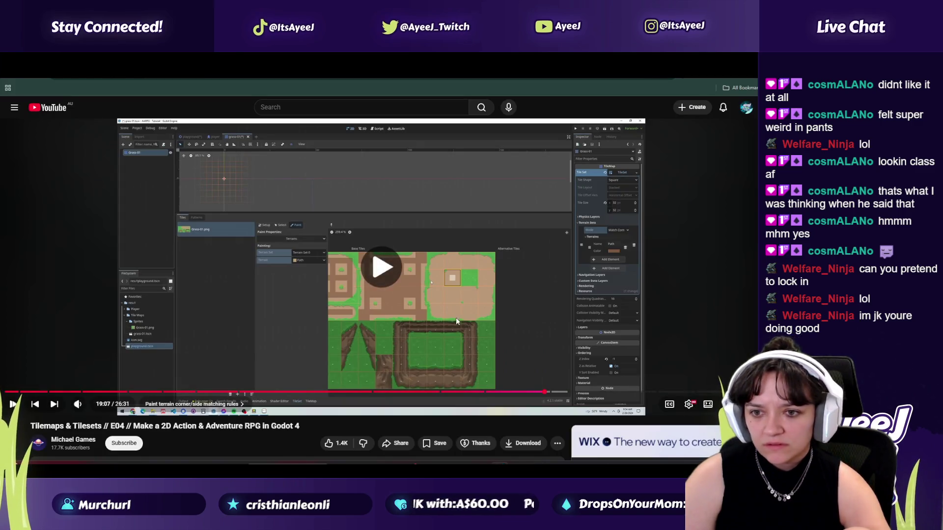
left_click(431, 330)
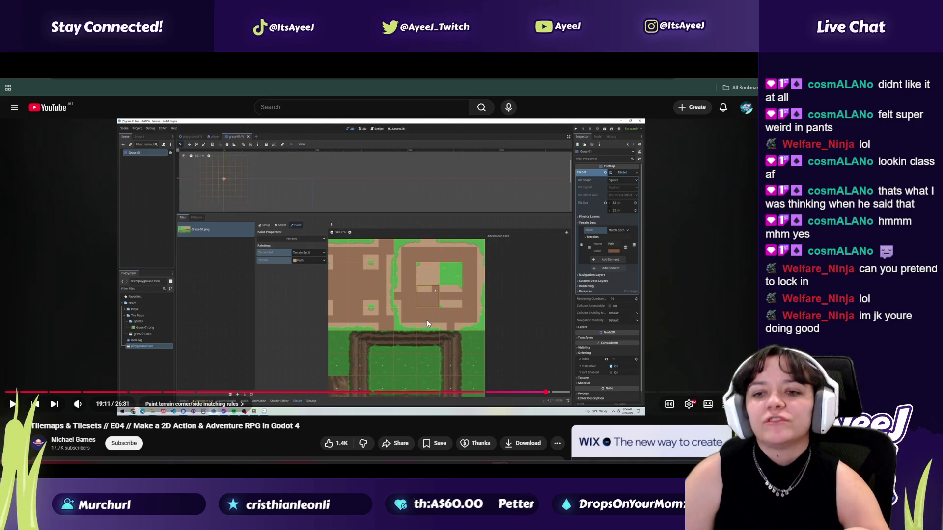
key("alt+Tab")
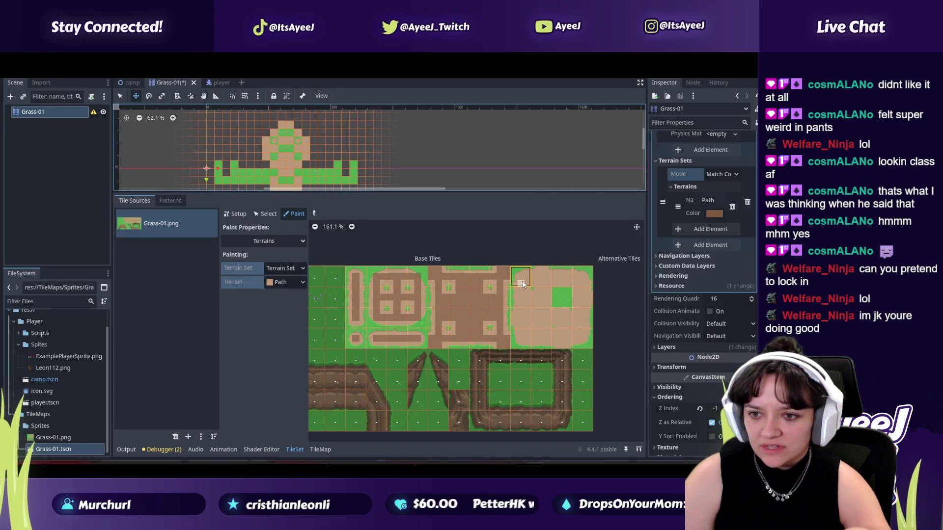
Step: Paint Path terrain bits across the block's top row and down its right column
key("alt+Tab")
key("alt+Tab")
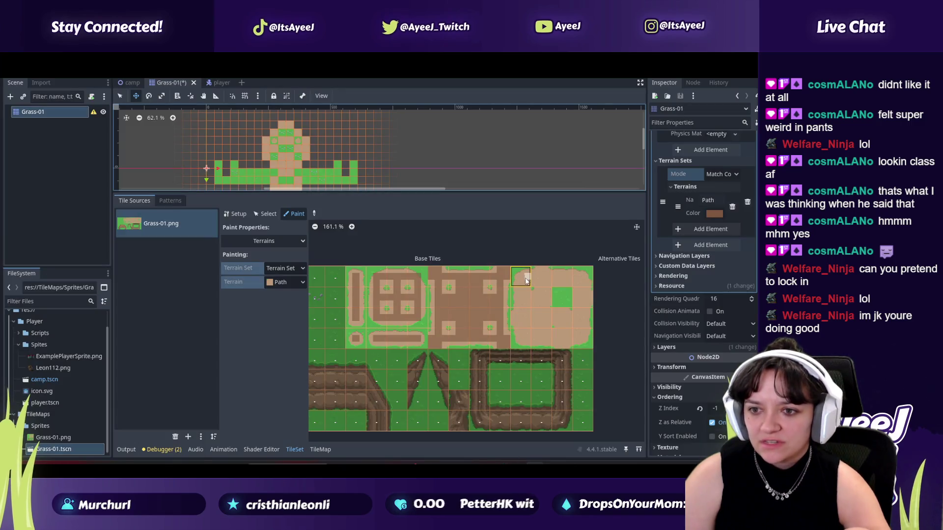
left_click_drag(523, 281, 582, 279)
mouse_move(582, 339)
left_mouse_down()
mouse_move(583, 300)
mouse_move(583, 324)
mouse_move(554, 343)
left_mouse_up()
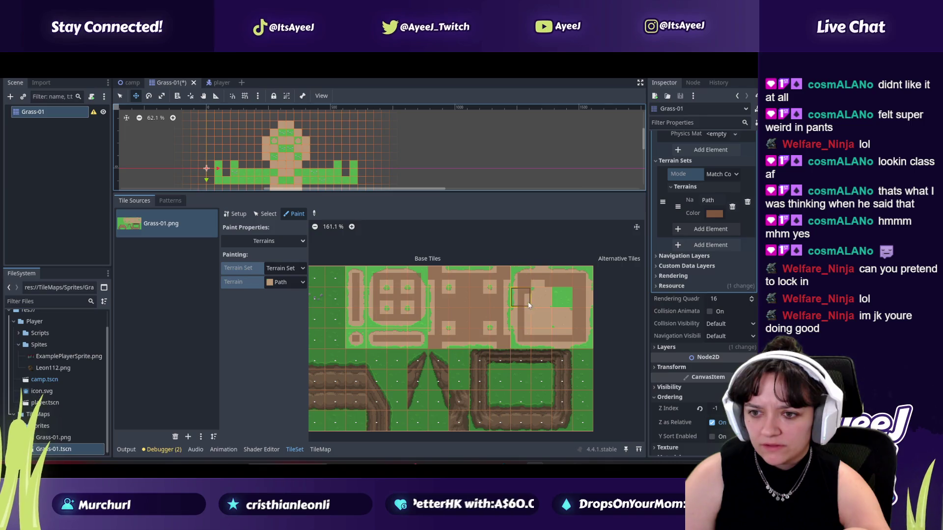
Step: Compare the painted bits with the tutorial, playing it briefly for the next step
key("alt+Tab")
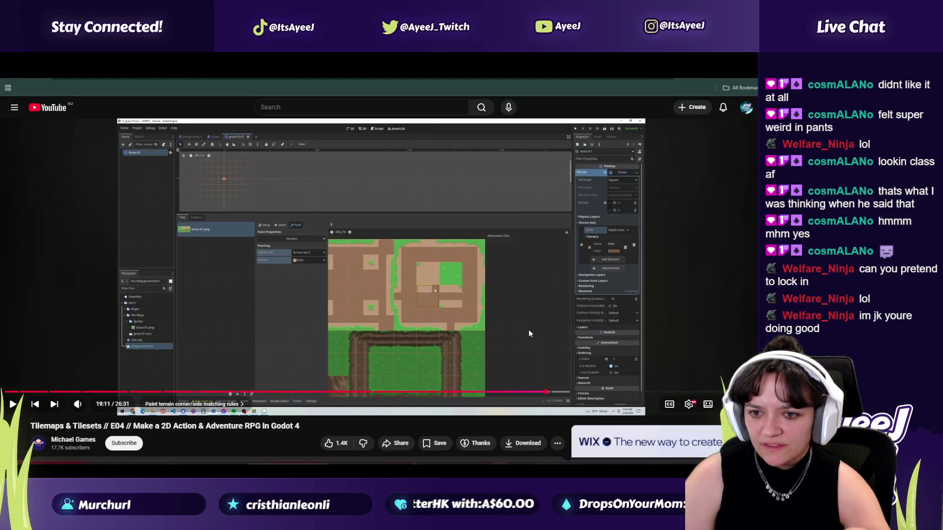
key("alt+Tab")
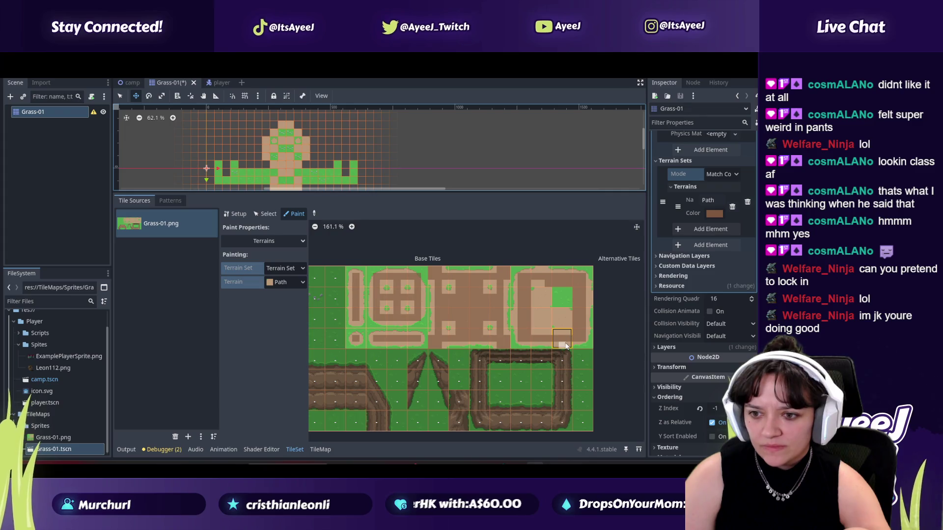
key("alt+Tab")
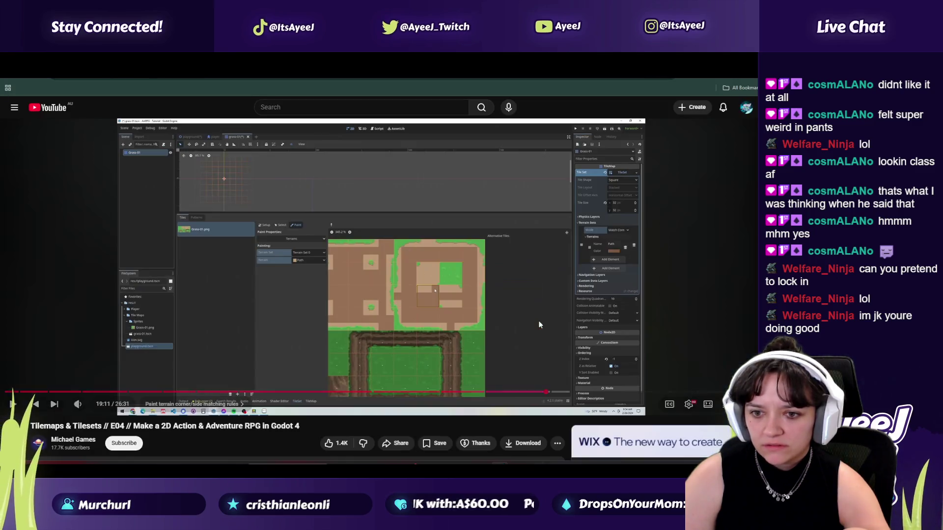
key("space")
key("space")
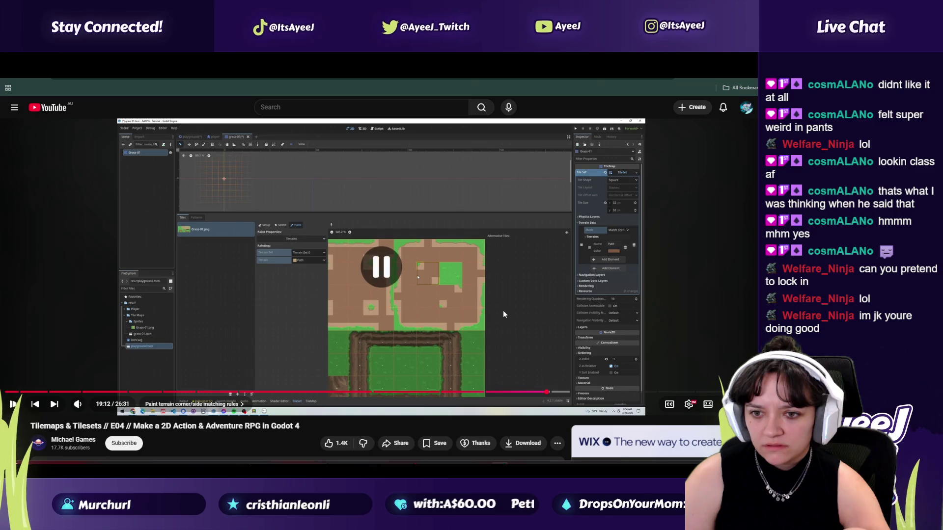
key("alt+Tab")
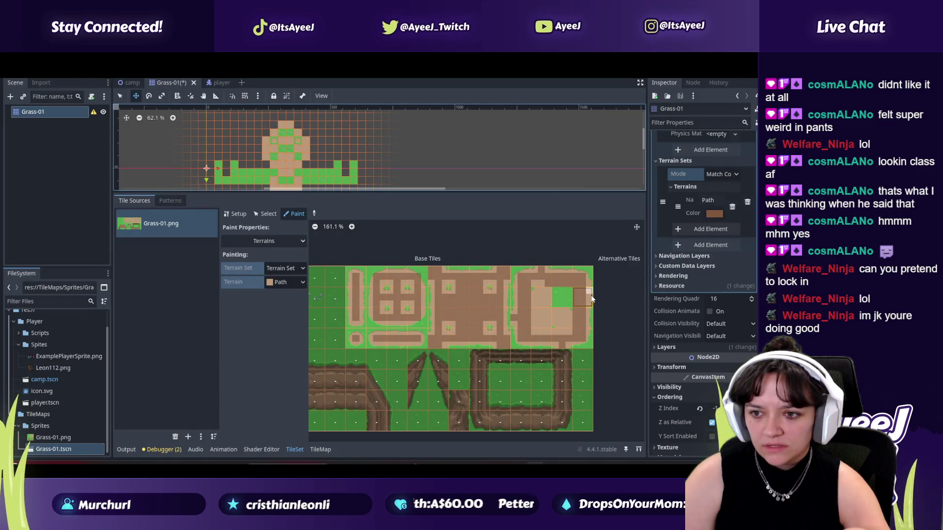
key("alt+Tab")
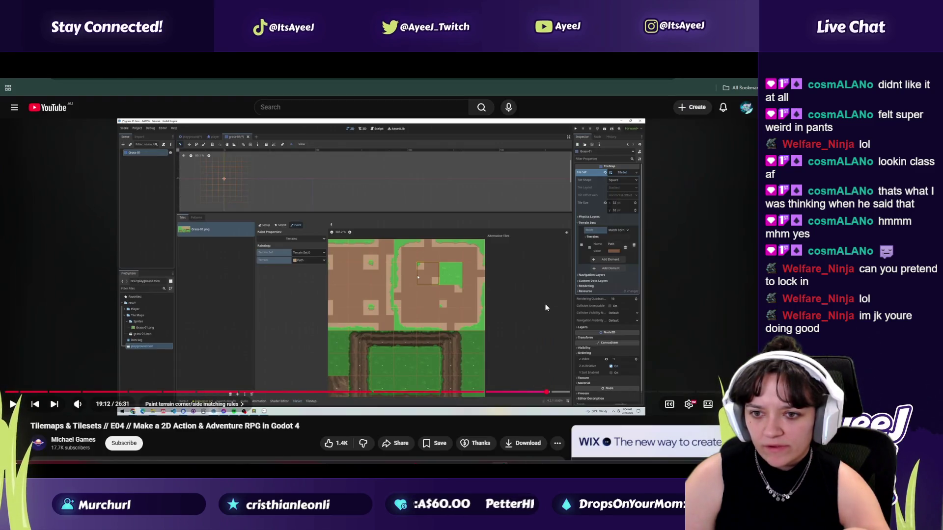
key("alt+Tab")
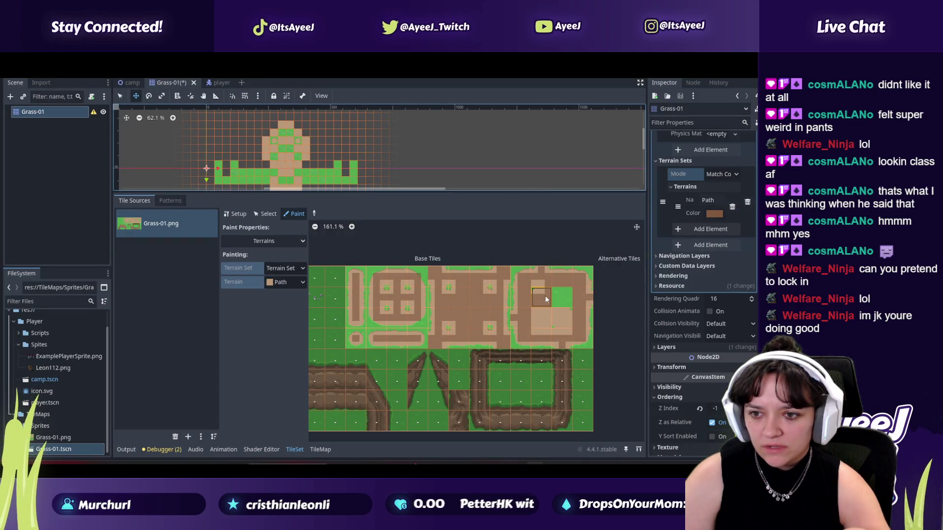
key("alt+Tab")
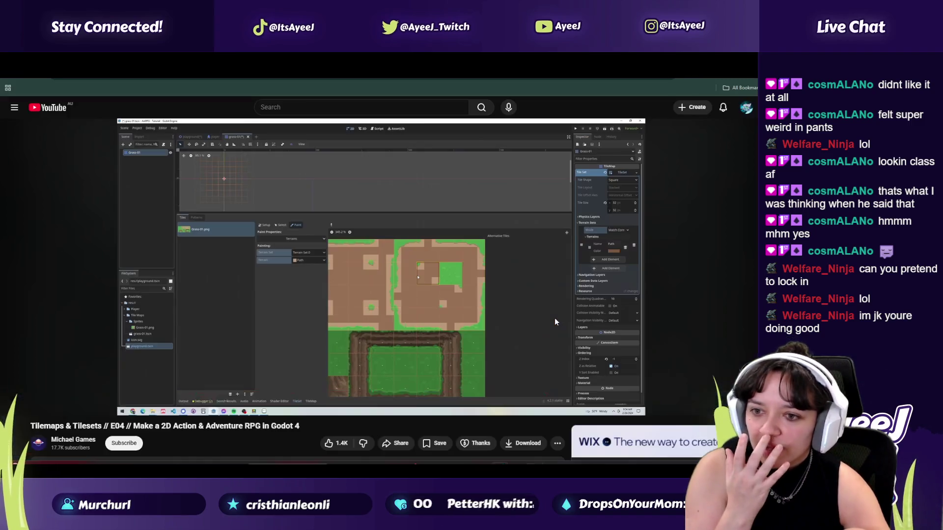
key("alt+Tab")
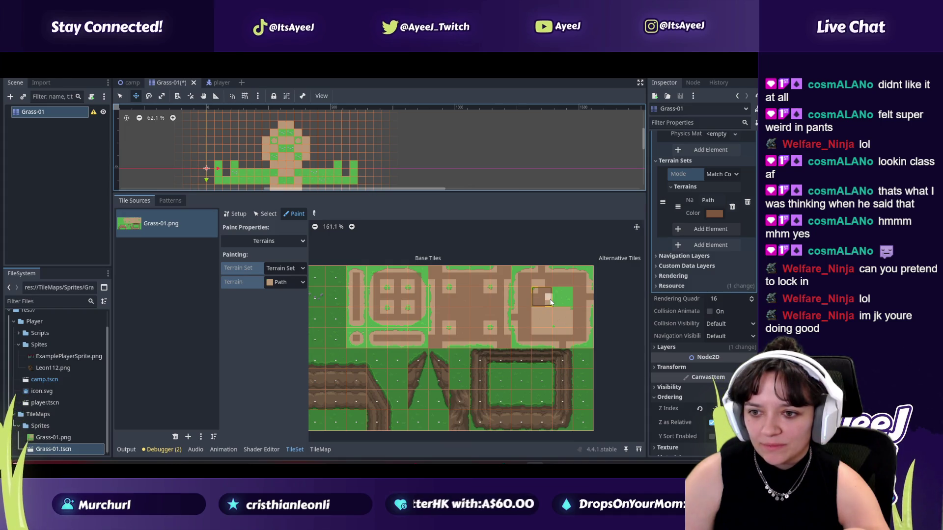
Step: Paint Path bits on the right and bottom of a block tile and its neighbour
left_click(569, 319)
left_click(564, 327)
left_click(558, 322)
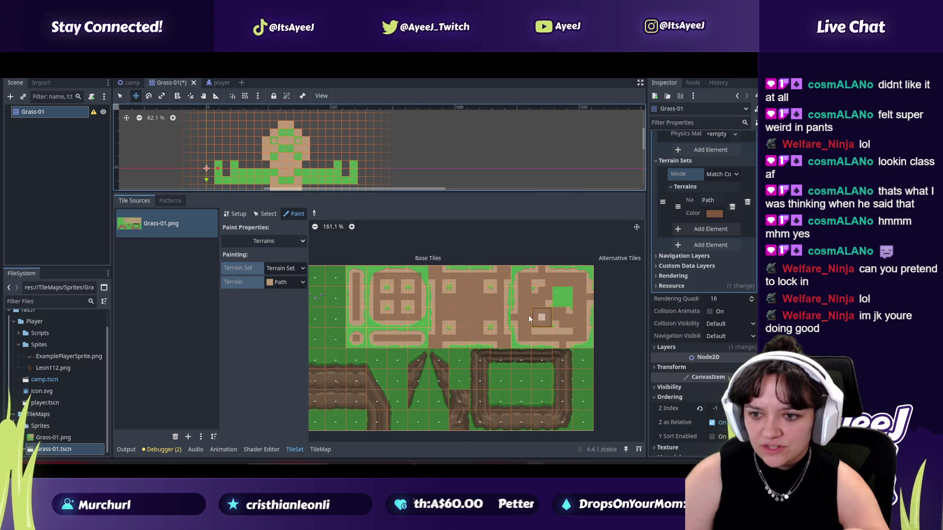
Step: Watch the tutorial's section on drawing paths with the new terrain
key("alt+Tab")
left_click(484, 310)
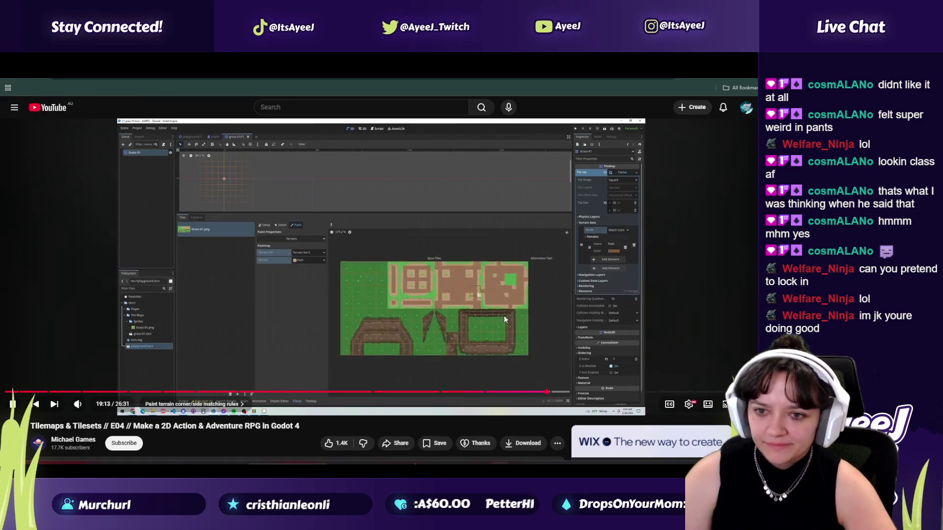
left_click(504, 316)
key("alt+Tab")
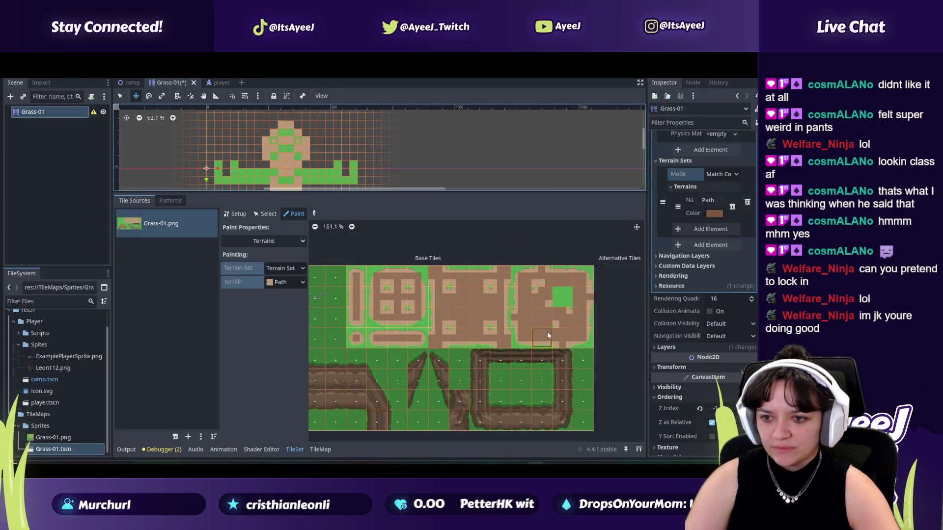
key("alt+Tab")
left_click(440, 316)
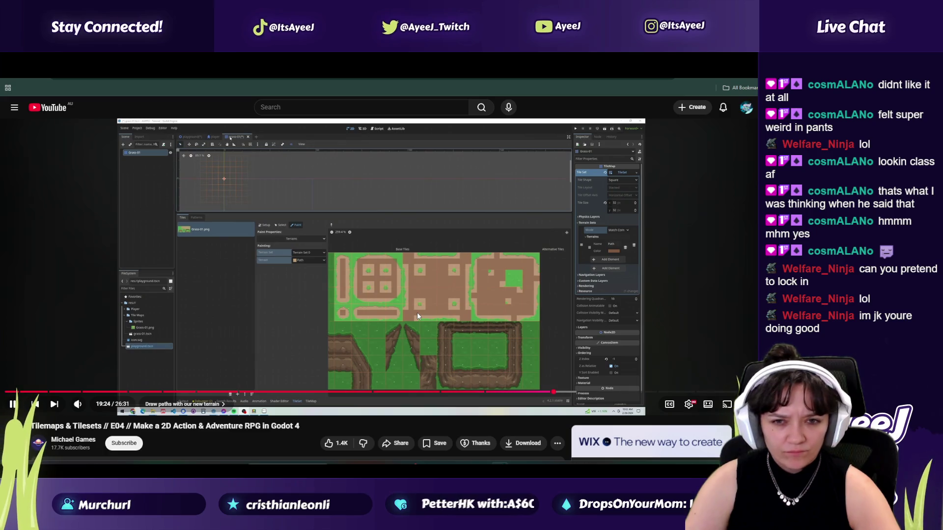
left_click(415, 310)
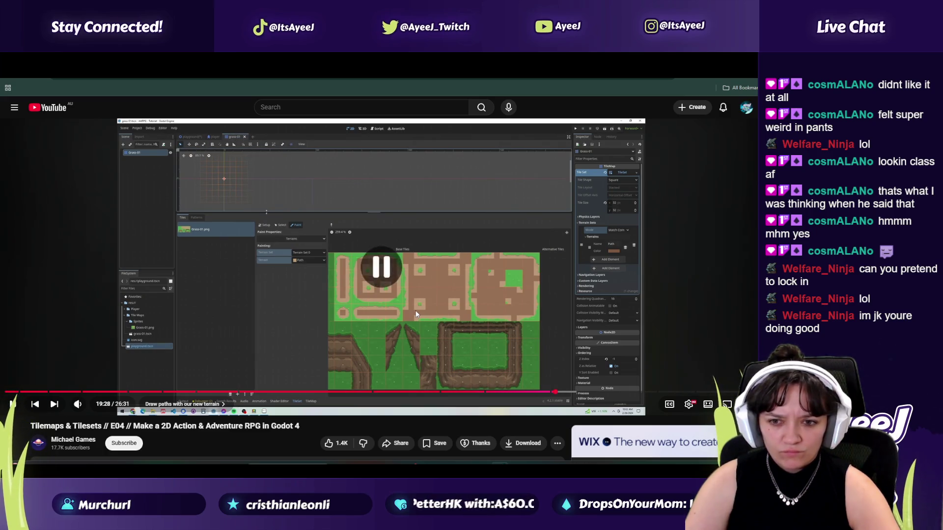
key("alt+Tab")
key("alt+Tab")
left_click(415, 311)
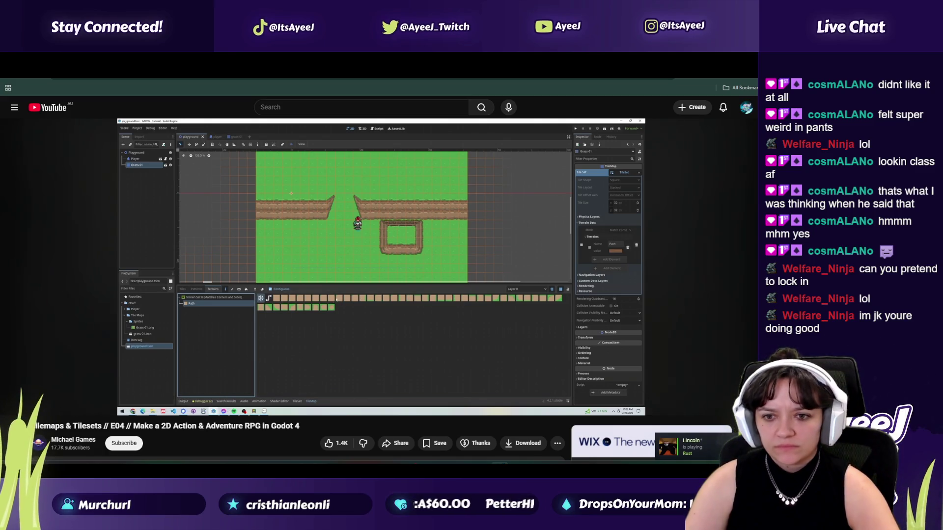
left_click(297, 254)
Step: Return to the tile sources and focus the Grass-01.png atlas source in setup mode
key("alt+Tab")
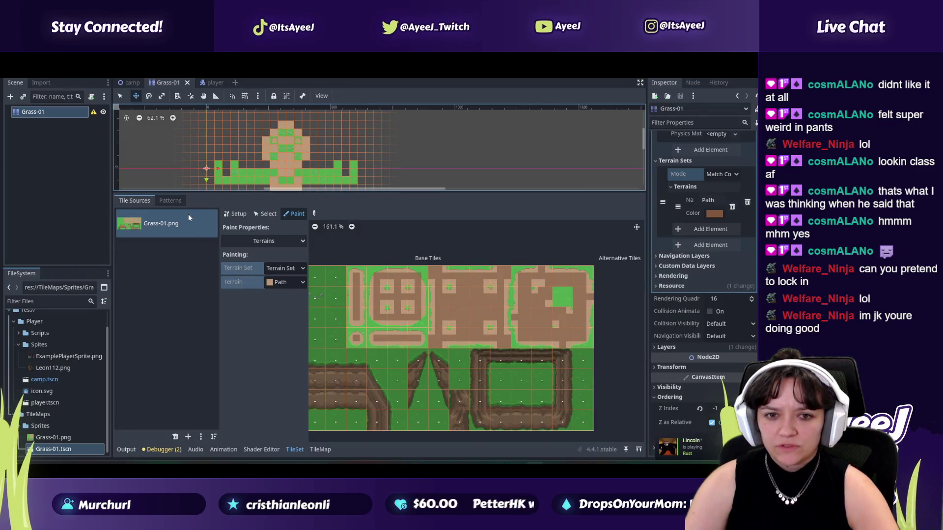
left_click(170, 200)
left_click(134, 201)
left_click(235, 214)
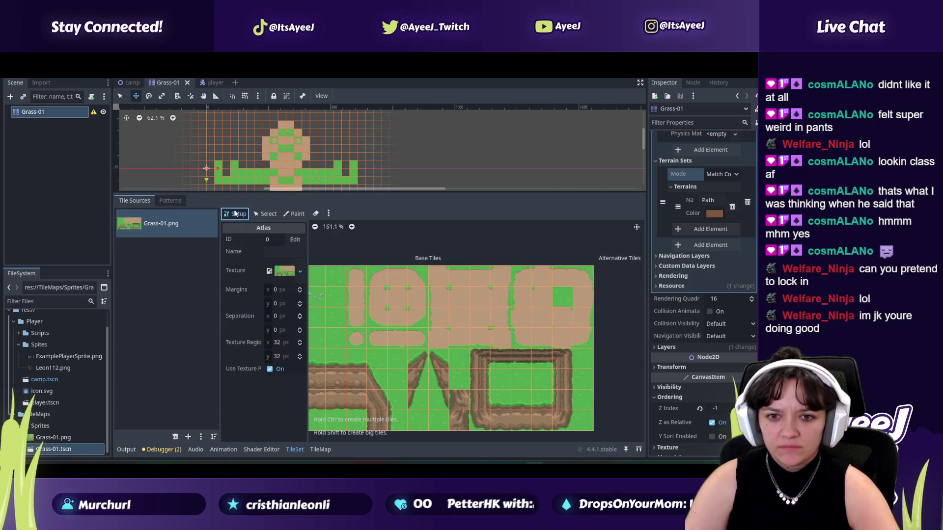
left_click(143, 219)
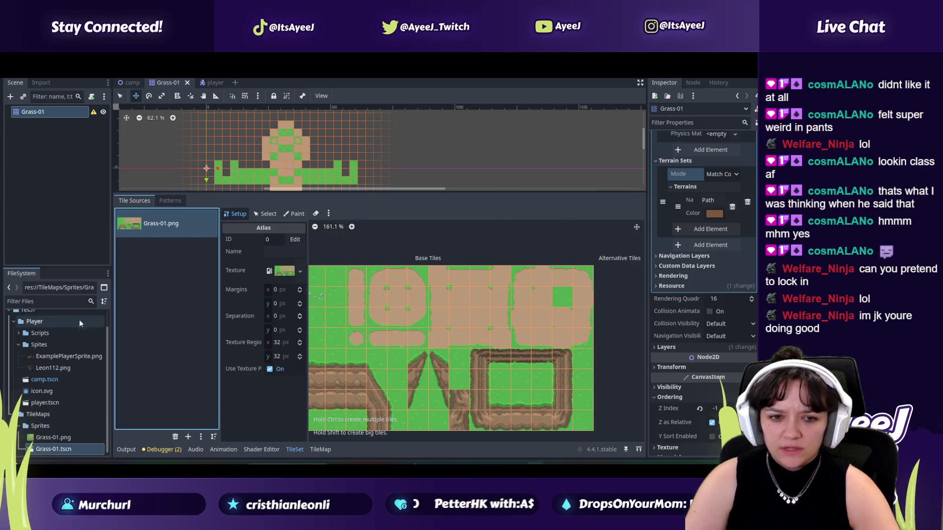
Step: Select the Grass-01 node, enlarge the scene view, and stay on the Grass-01 scene
left_click(33, 113)
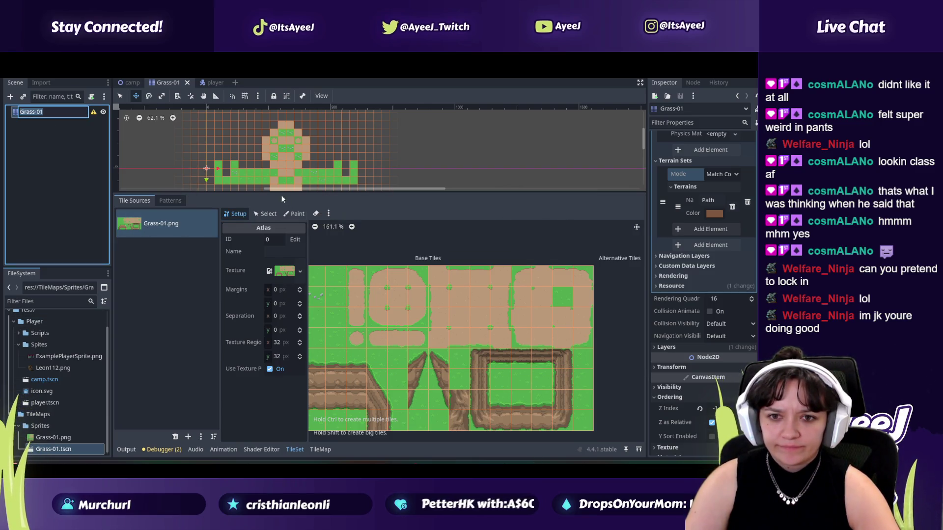
key("Escape")
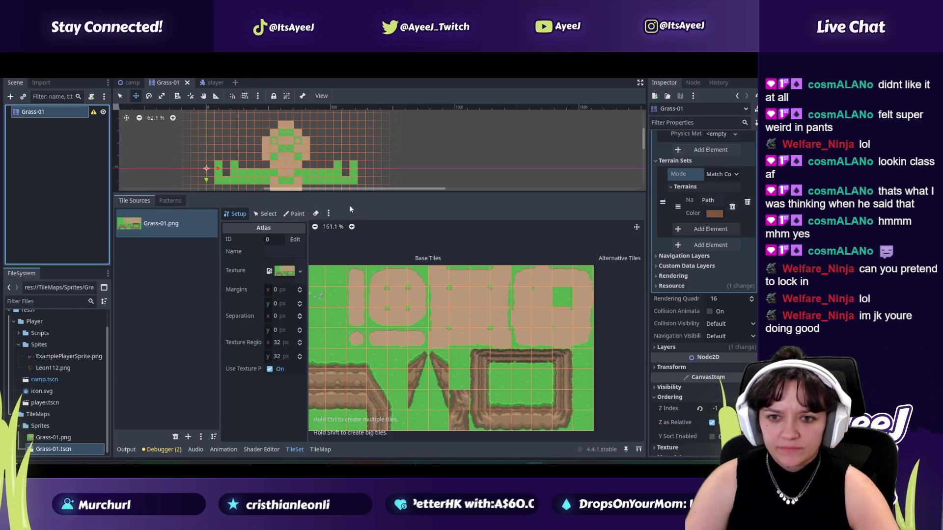
left_click_drag(366, 193, 366, 247)
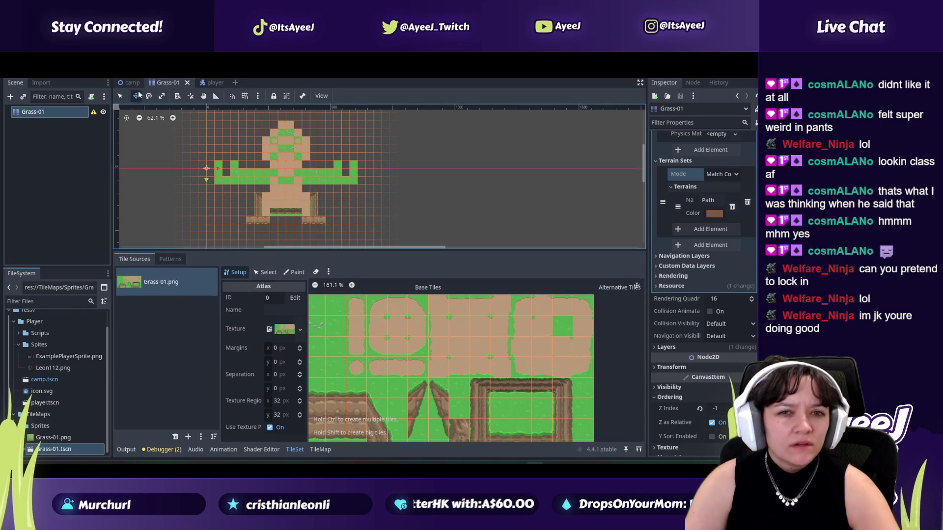
left_click(214, 84)
left_click(167, 83)
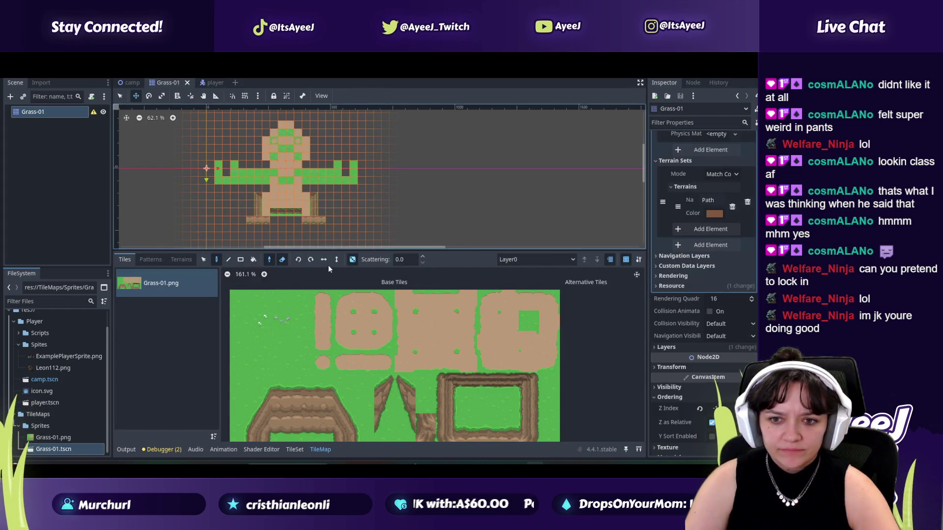
Step: Open the Grass-01 TileSet editor in Paint mode for terrain bits on Grass-01.png
key("alt+Tab")
key("alt+Tab")
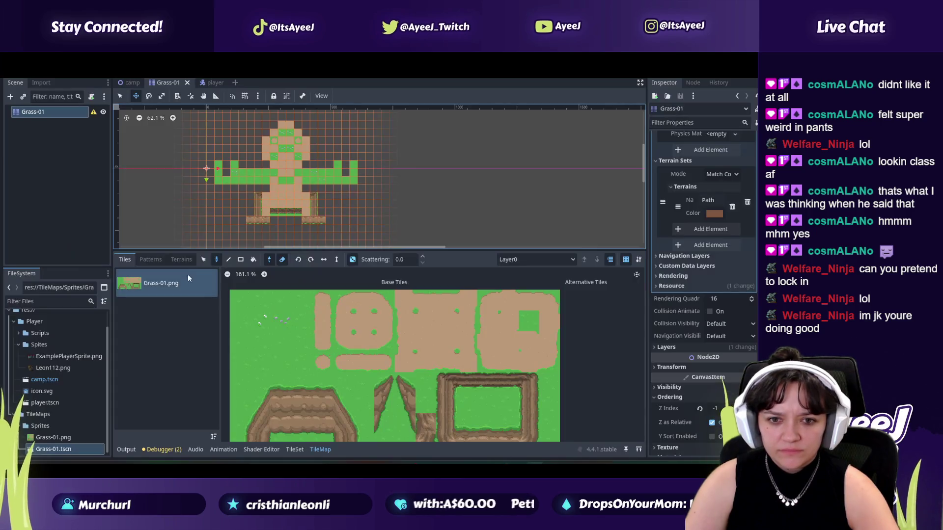
left_click(183, 263)
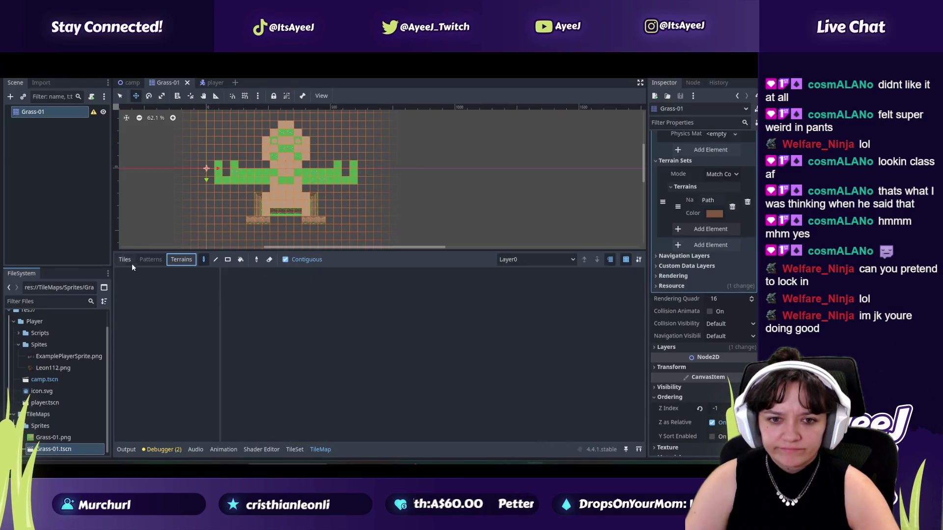
left_click(129, 261)
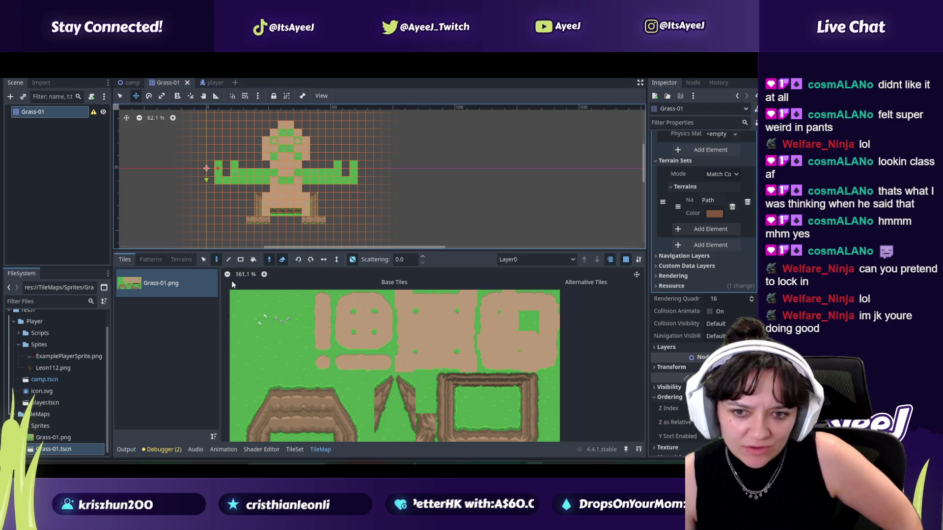
left_click(176, 260)
left_click(133, 260)
double_click(162, 290)
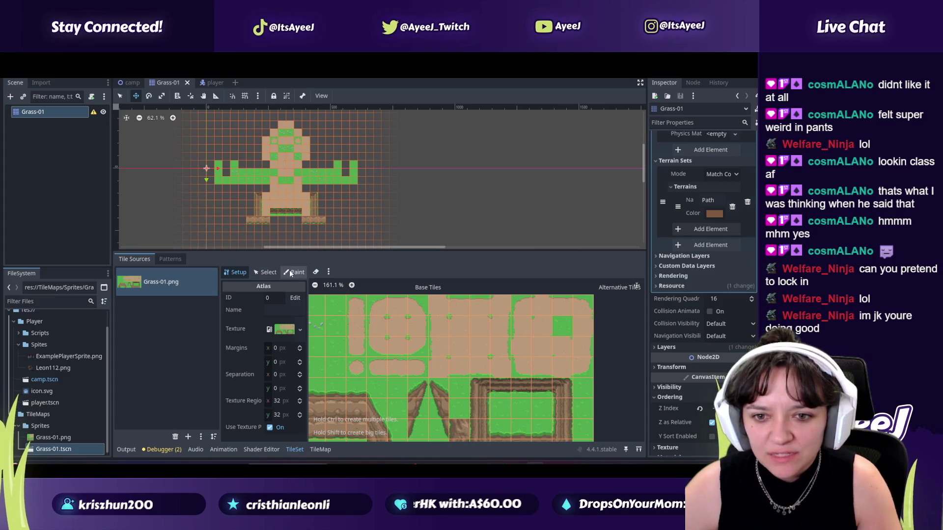
left_click(290, 271)
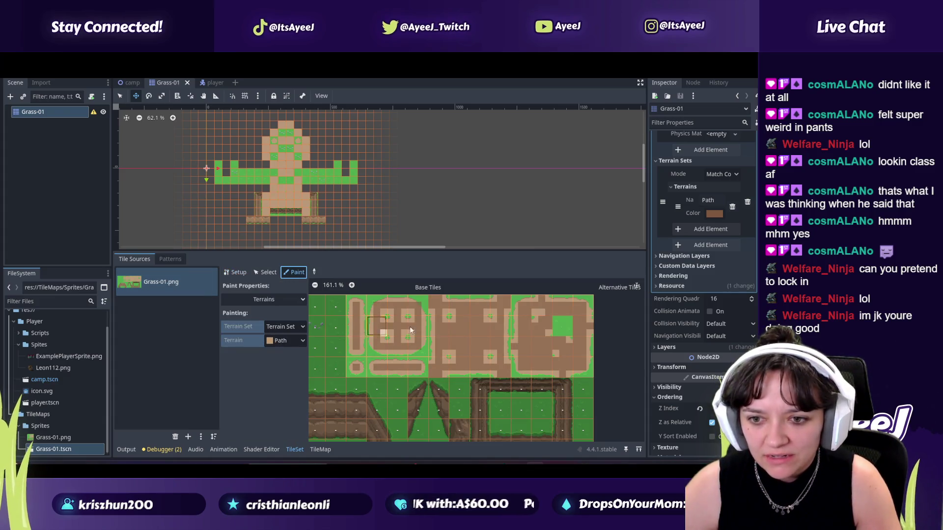
Step: Rewind the tutorial to 19:20 and rewatch its terrain painting part
key("alt+Tab")
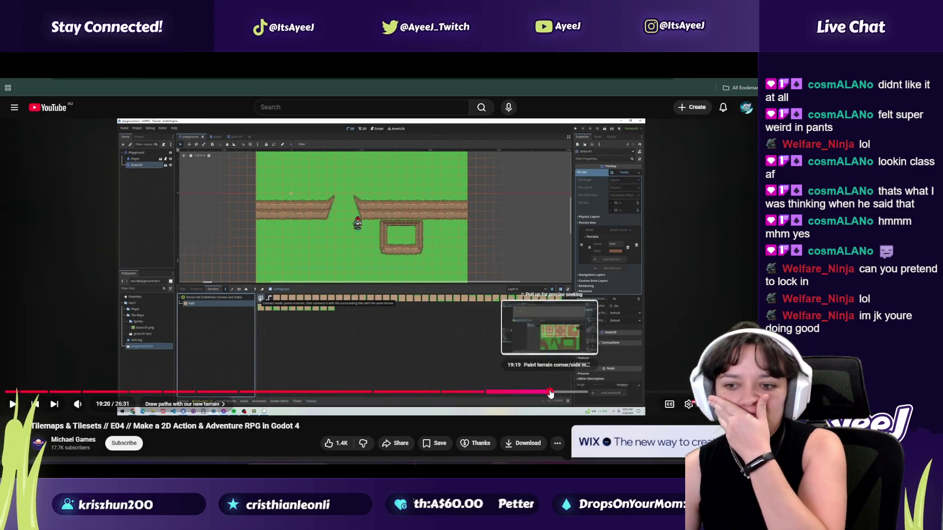
left_click(552, 392)
left_click(440, 332)
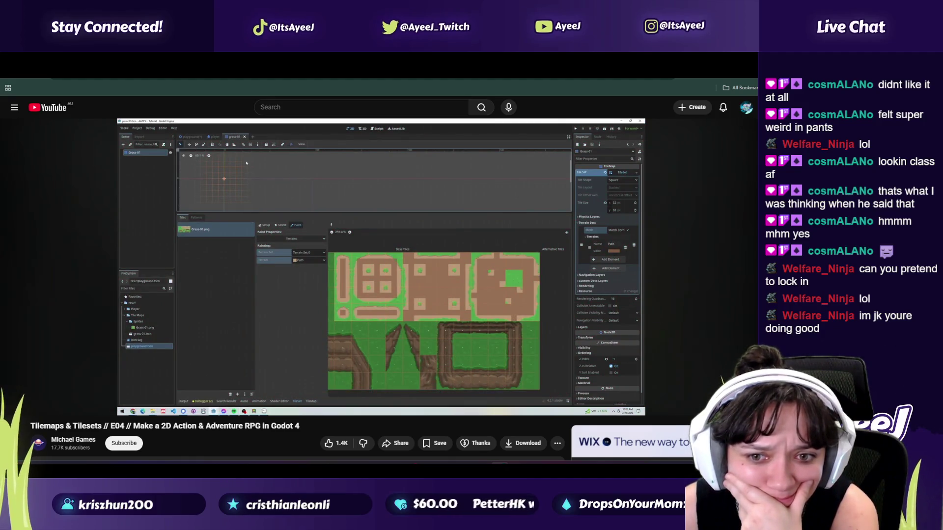
left_click(440, 332)
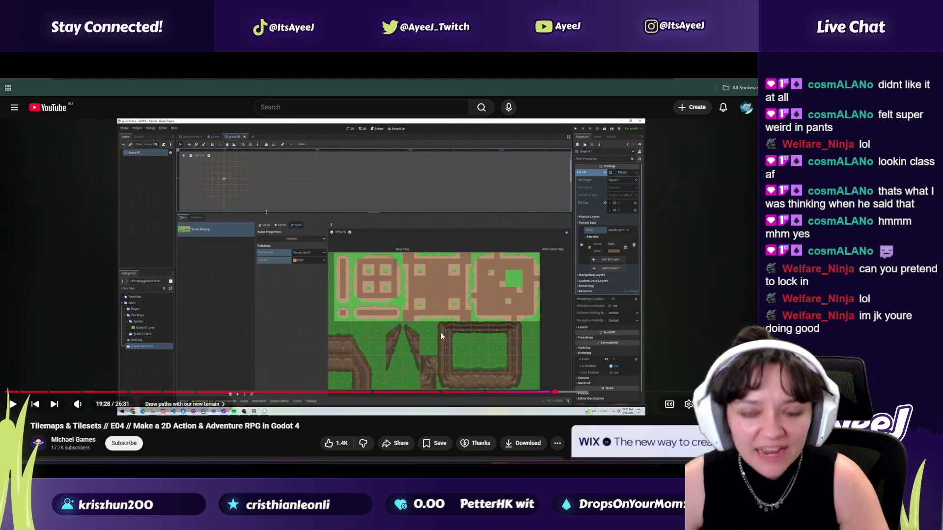
key("alt+Tab")
key("alt+Tab")
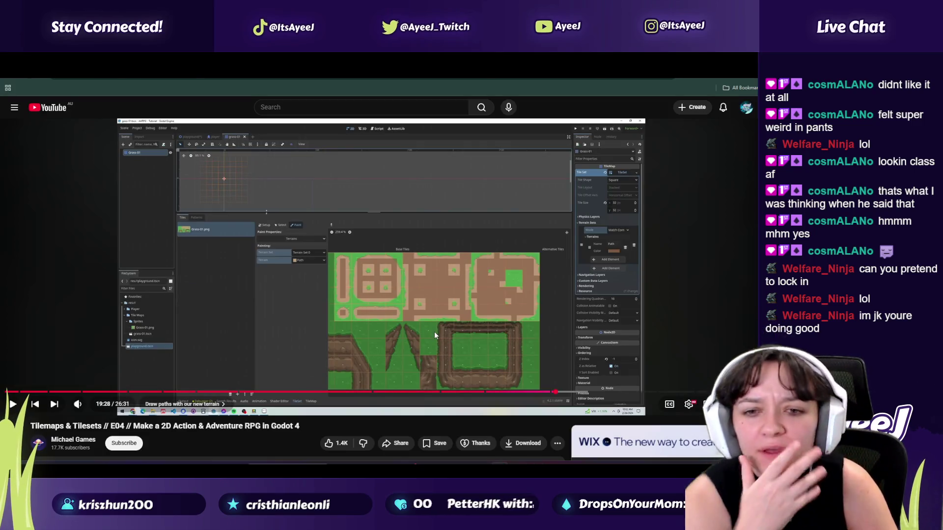
left_click(434, 331)
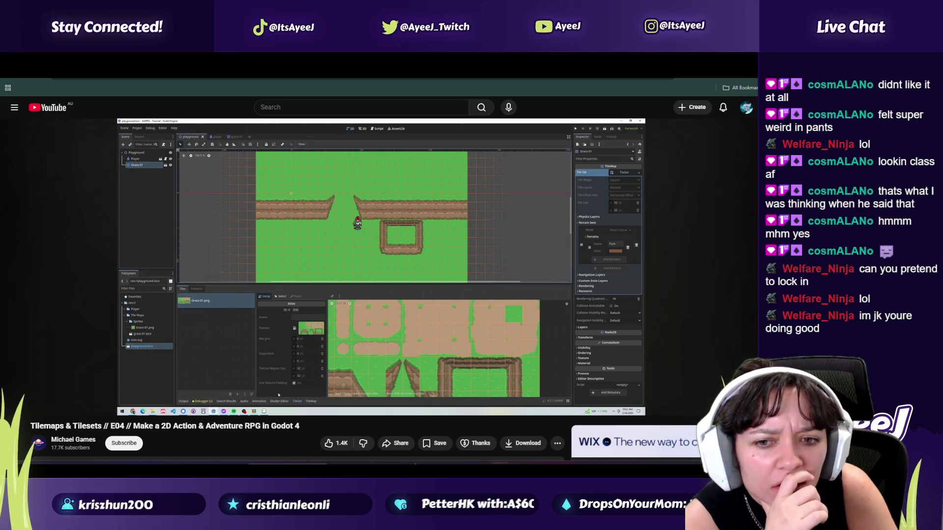
key("alt+Tab")
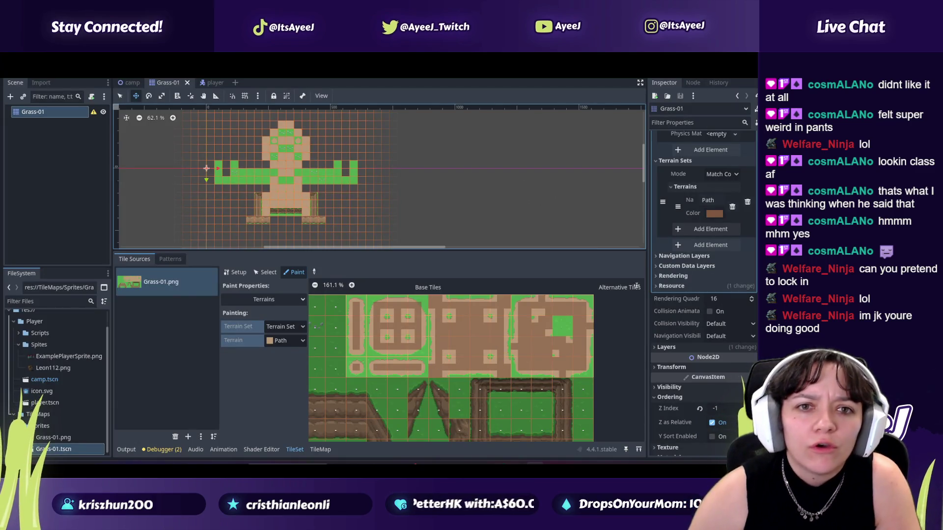
Step: Switch to the camp scene, select the Path terrain, and enlarge and zoom the viewport
left_click(132, 82)
left_click(157, 263)
left_click(180, 261)
left_click(166, 290)
left_click_drag(343, 253, 343, 322)
scroll(370, 249, "up", 2)
scroll(370, 250, "up", 3)
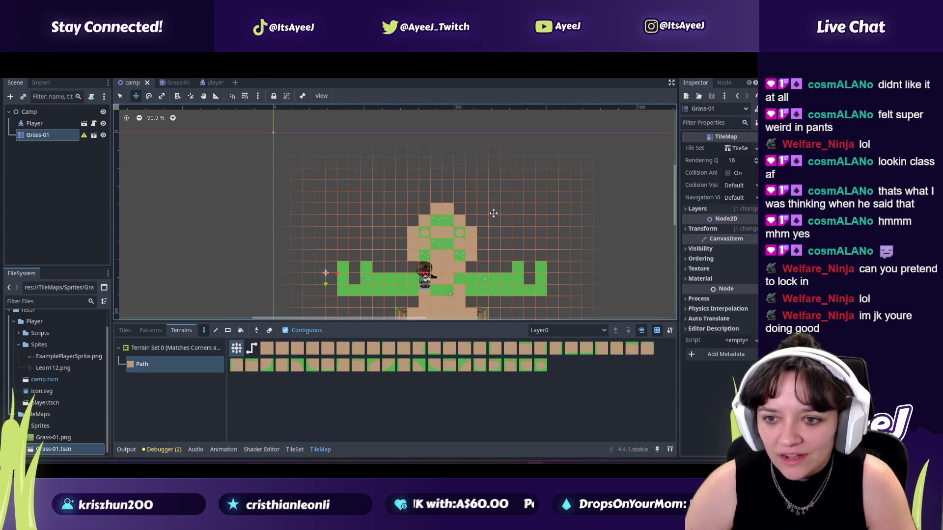
left_click_drag(675, 177, 674, 192)
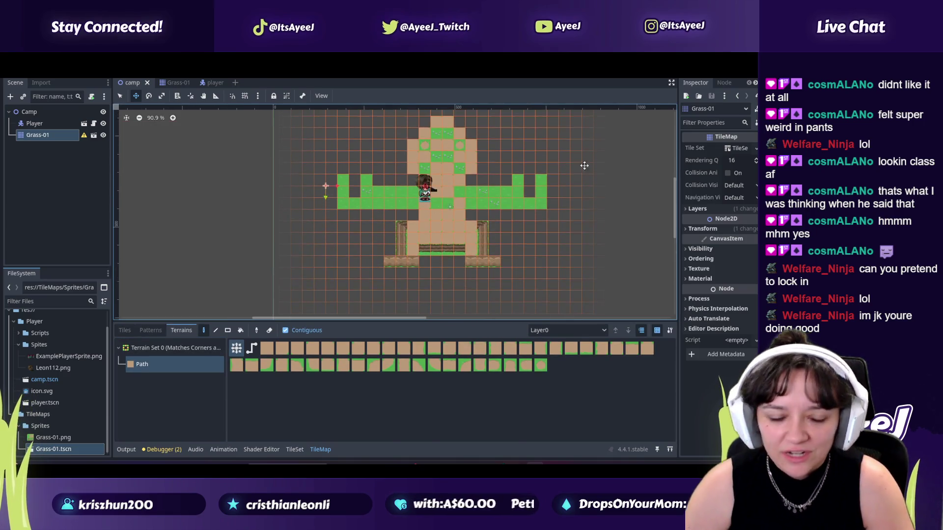
Step: Play the tutorial up to 19:58 and compare it with the camp scene
key("alt+Tab")
left_click(397, 254)
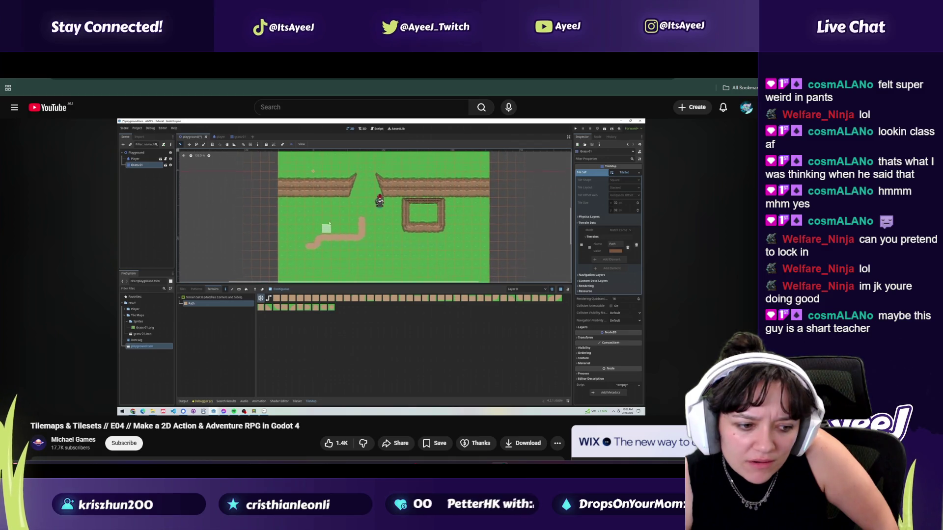
left_click(394, 341)
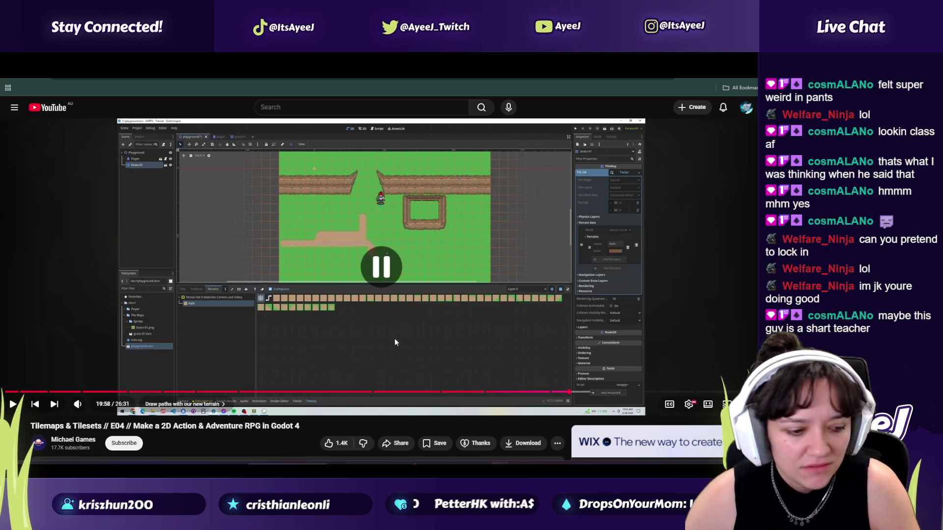
key("alt+Tab")
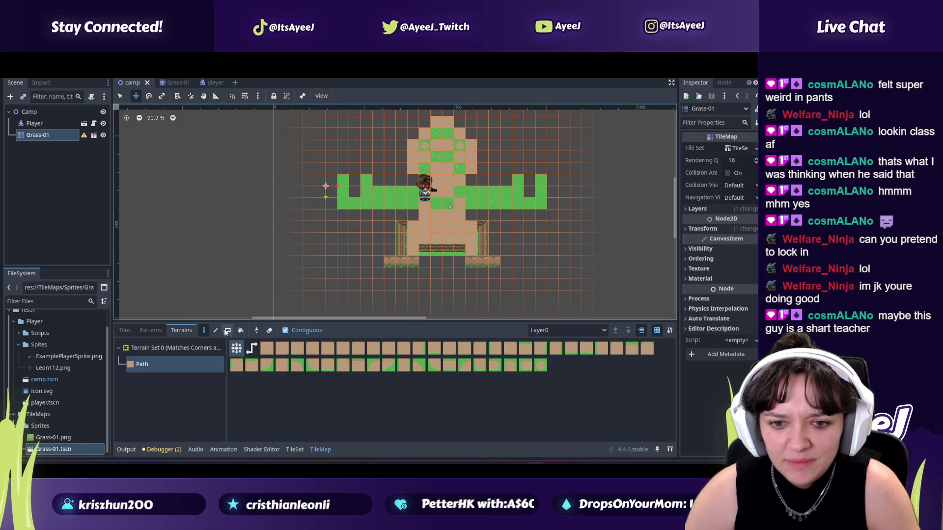
key("alt+Tab")
key("alt+Tab")
Step: Undo an accidental tilemap move and choose the Path terrain paint tool
left_click_drag(384, 166, 373, 171)
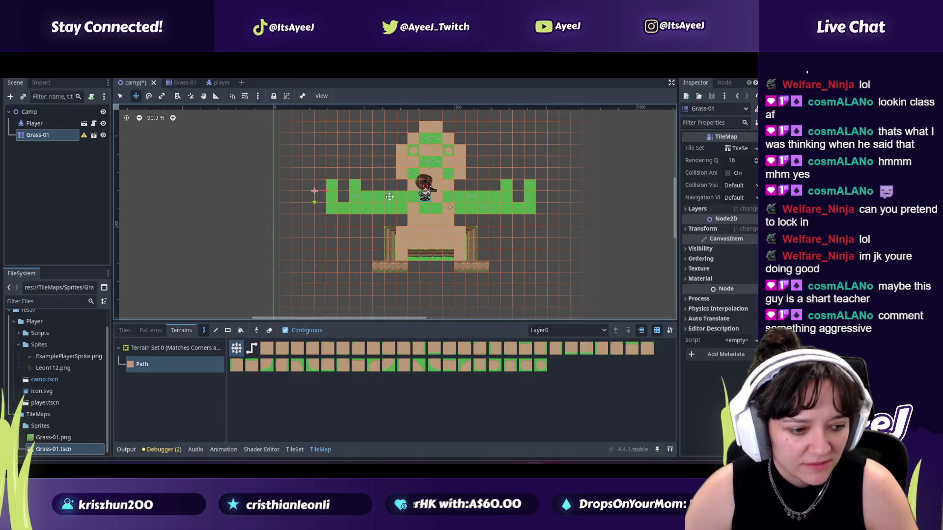
key("ctrl+z")
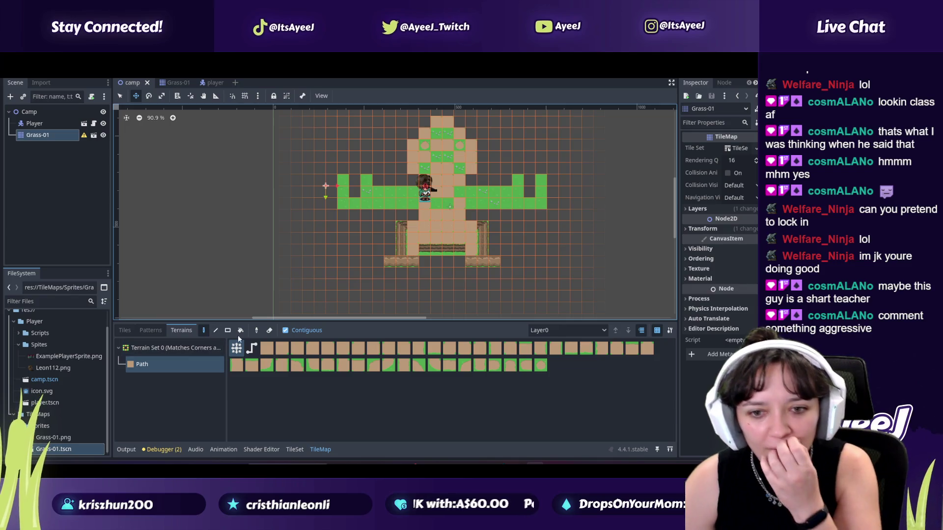
left_click(202, 332)
Step: Paint Path across the upper-left grass, then undo the scattered result
mouse_move(386, 208)
left_mouse_down()
mouse_move(367, 158)
mouse_move(334, 197)
mouse_move(347, 145)
mouse_move(331, 278)
mouse_move(374, 191)
mouse_move(353, 239)
mouse_move(408, 311)
mouse_move(549, 226)
left_mouse_up()
left_click(120, 96)
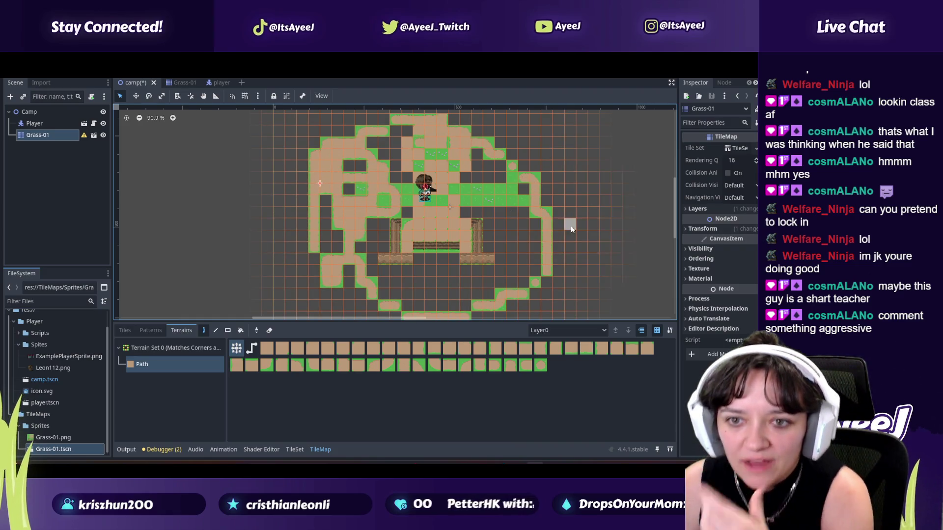
key("ctrl+z")
scroll(536, 149, "down", 2)
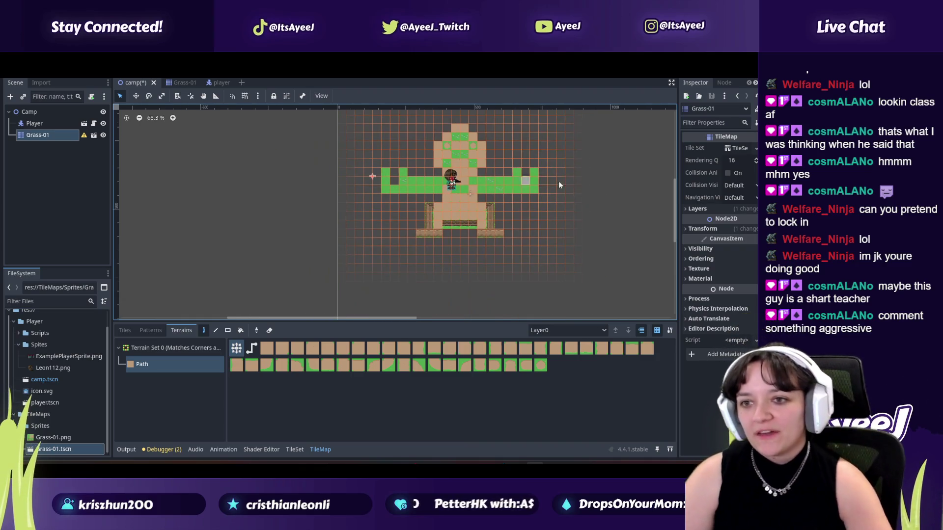
scroll(672, 208, "up", 2)
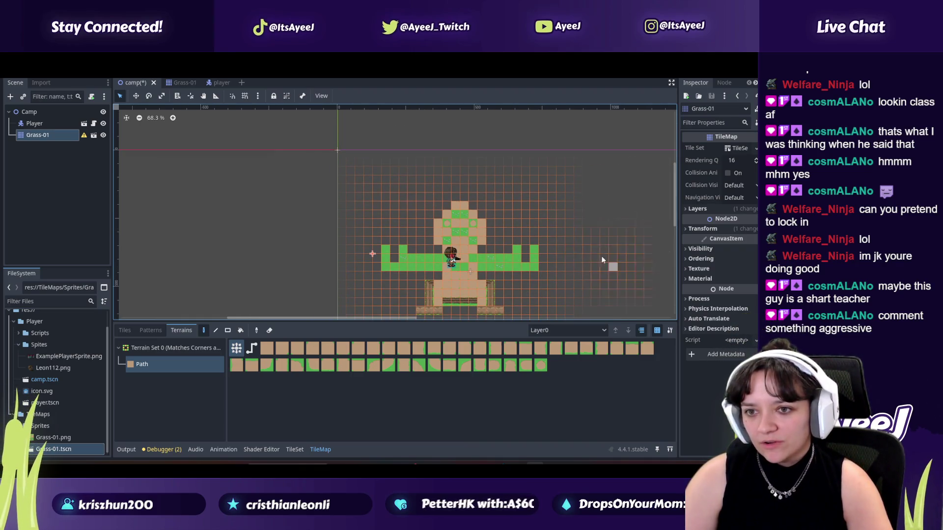
scroll(675, 214, "down", 2)
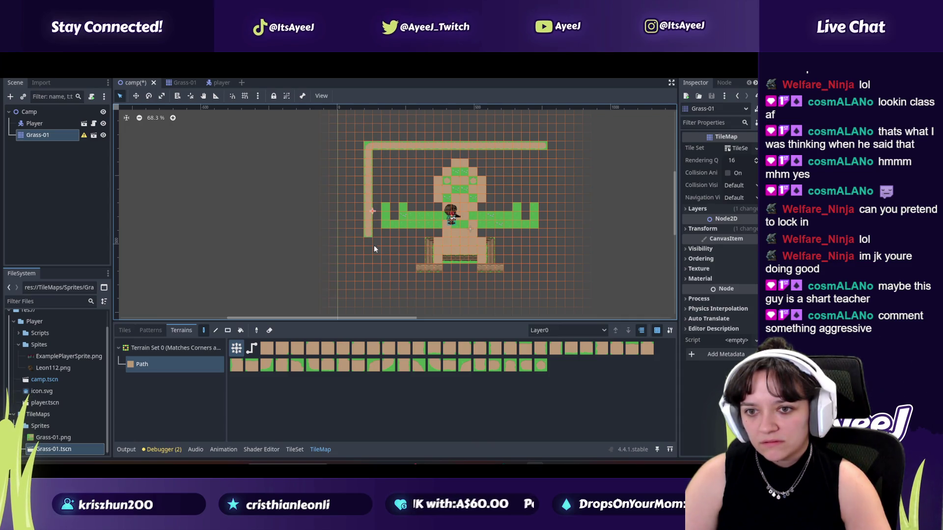
Step: Paint a Path route along the bottom and up the right side
mouse_move(398, 291)
left_mouse_down()
mouse_move(498, 293)
mouse_move(543, 260)
left_mouse_up()
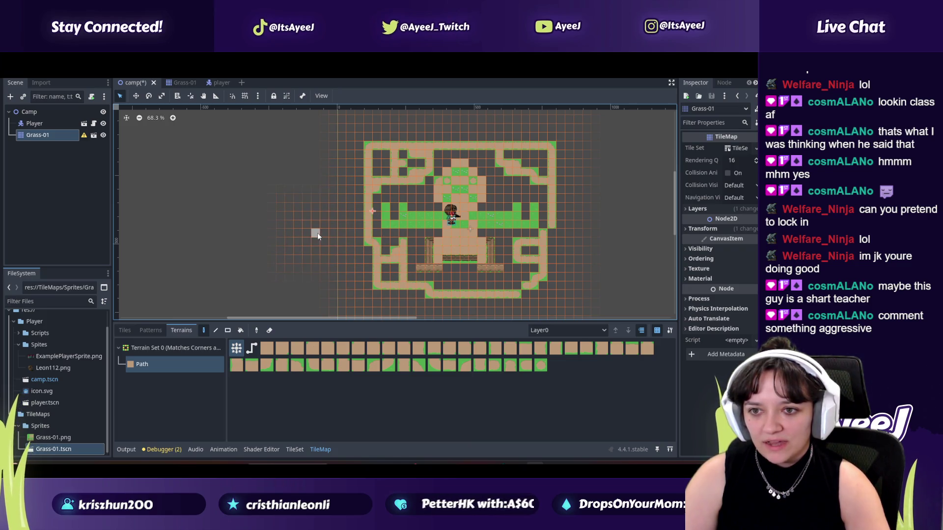
key("alt+Tab")
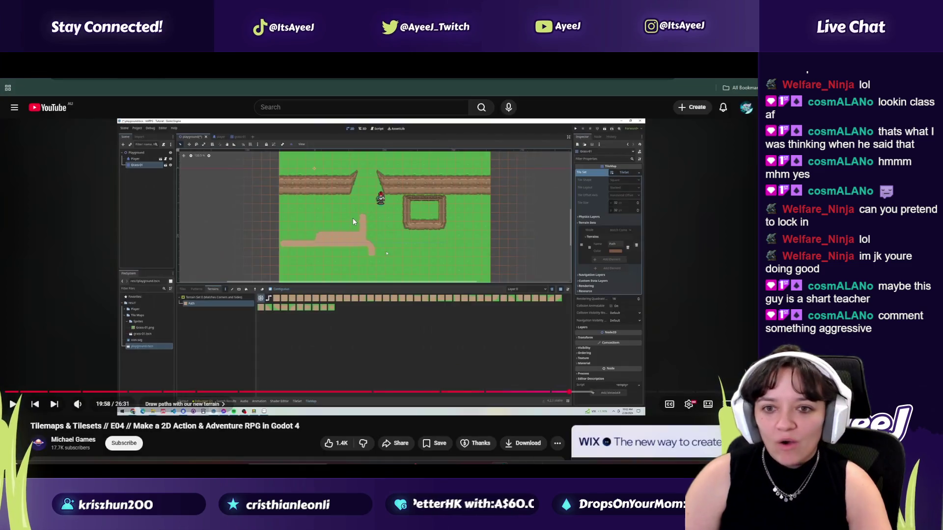
left_click(349, 223)
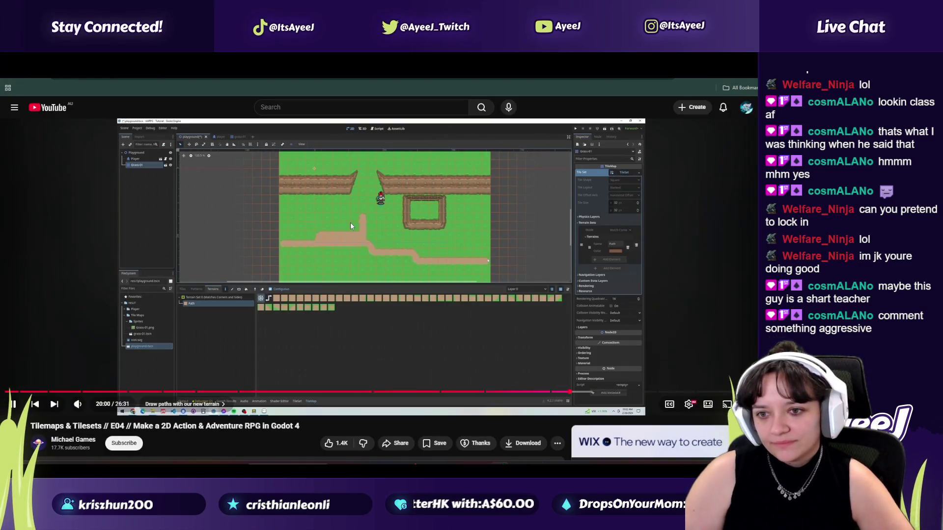
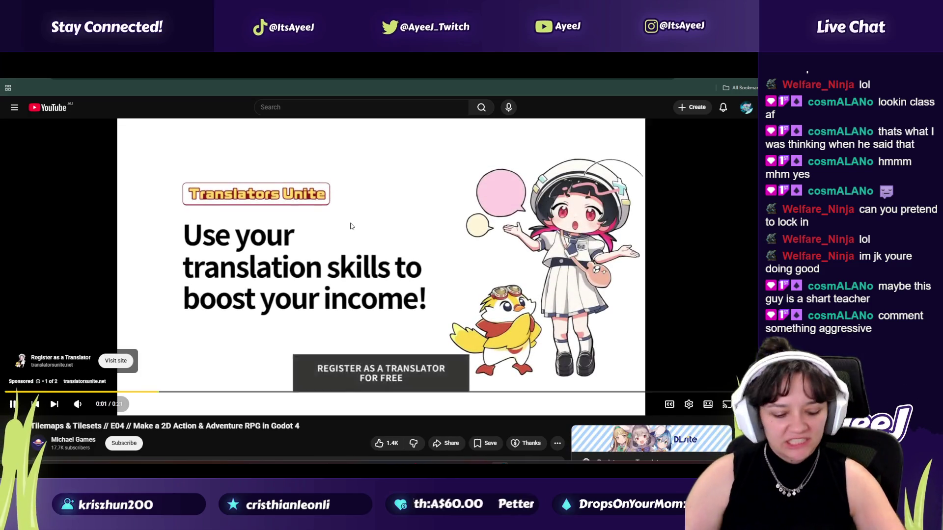
Step: Save and run the camp scene, then walk the player up, left, right and down
key("alt+Tab")
key("F5")
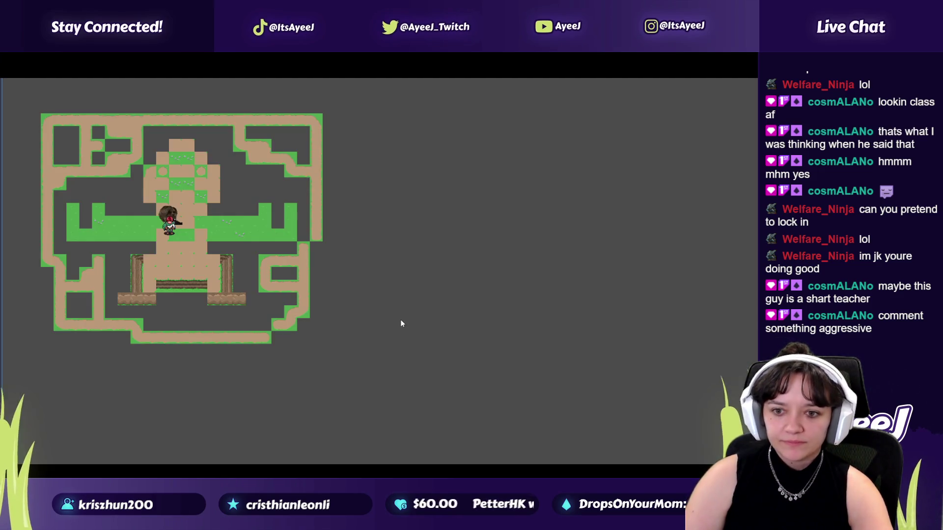
key("Up")
key("Left")
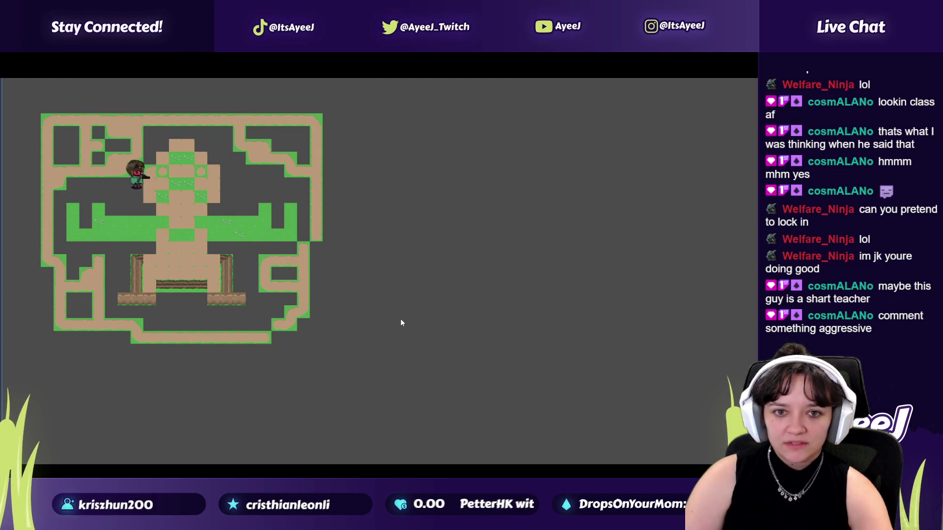
key("Right")
key("Right")
key("Down")
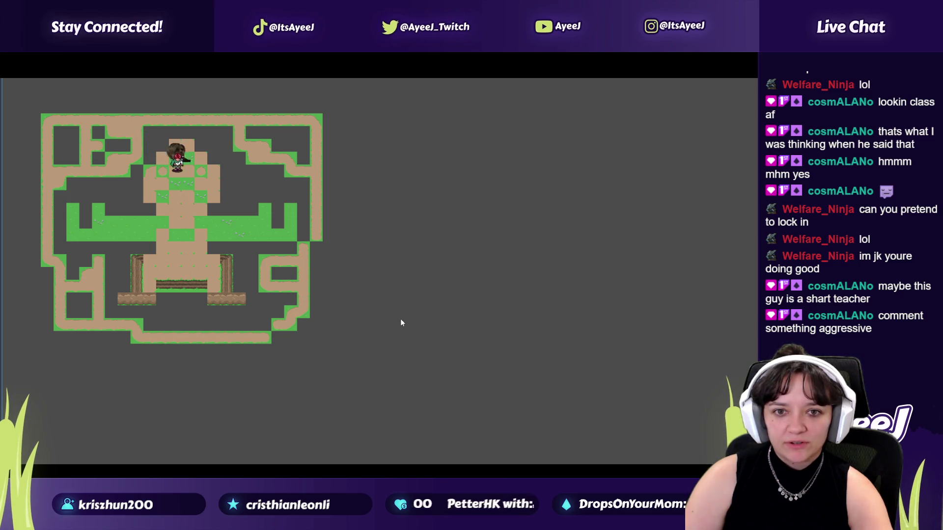
key("alt+Tab")
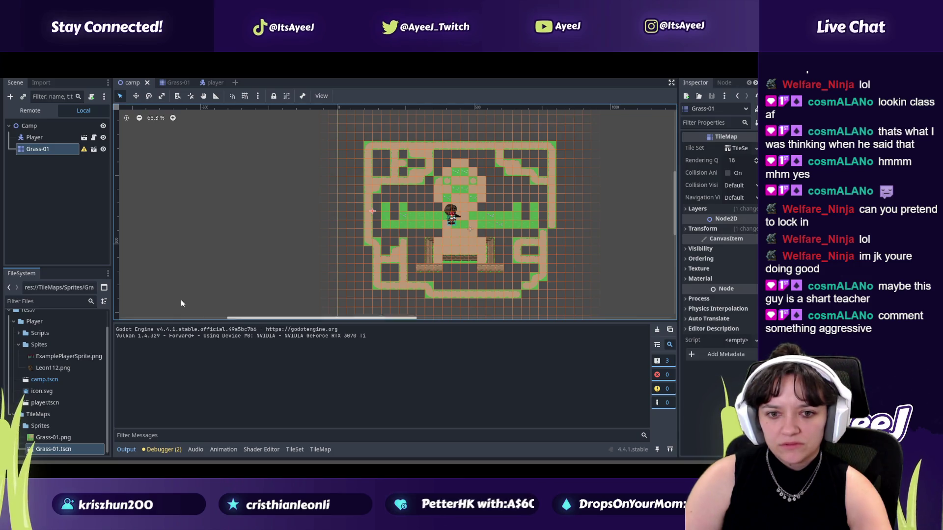
Step: Back in the editor, select the Grass-01 tilemap node for painting
key("alt+Tab")
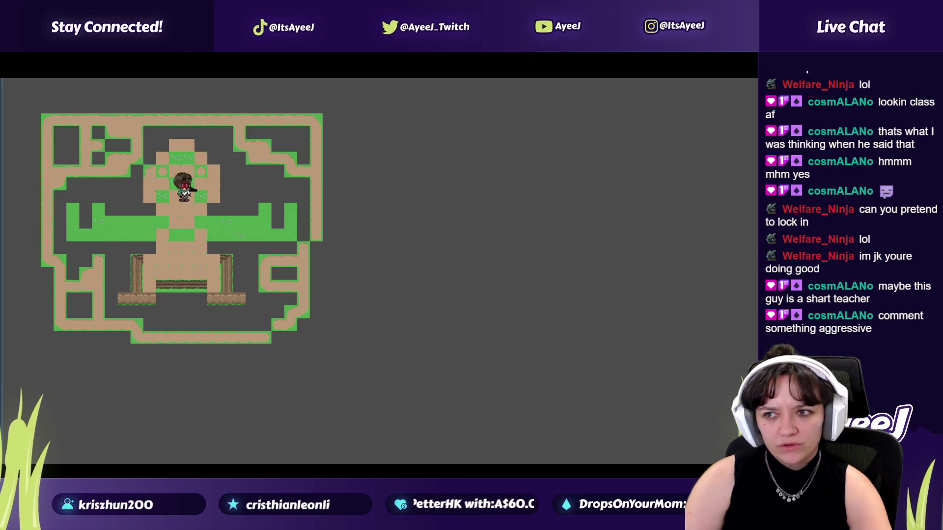
key("alt+Tab")
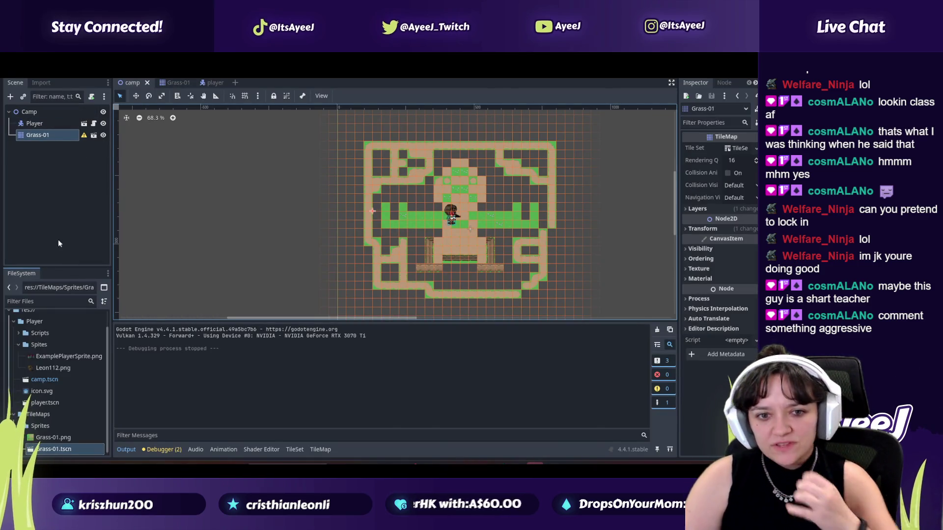
key("F2")
key("Escape")
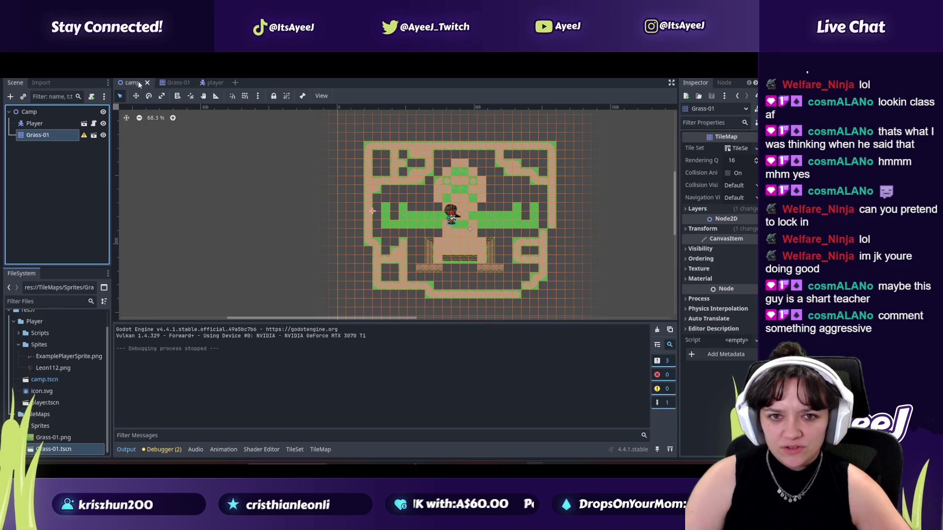
left_click(36, 143)
left_click(37, 135)
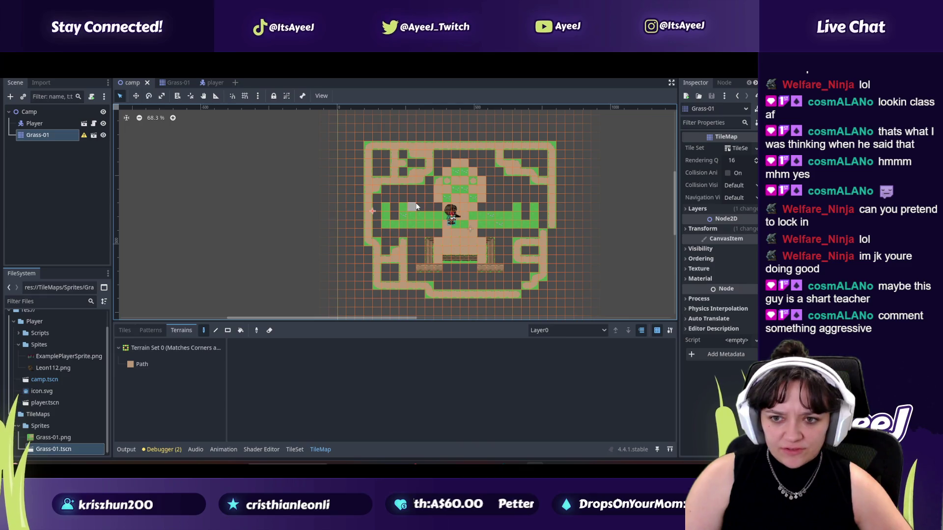
Step: Paint Path terrain tiles below the central platform, then save and run the scene
left_click(160, 363)
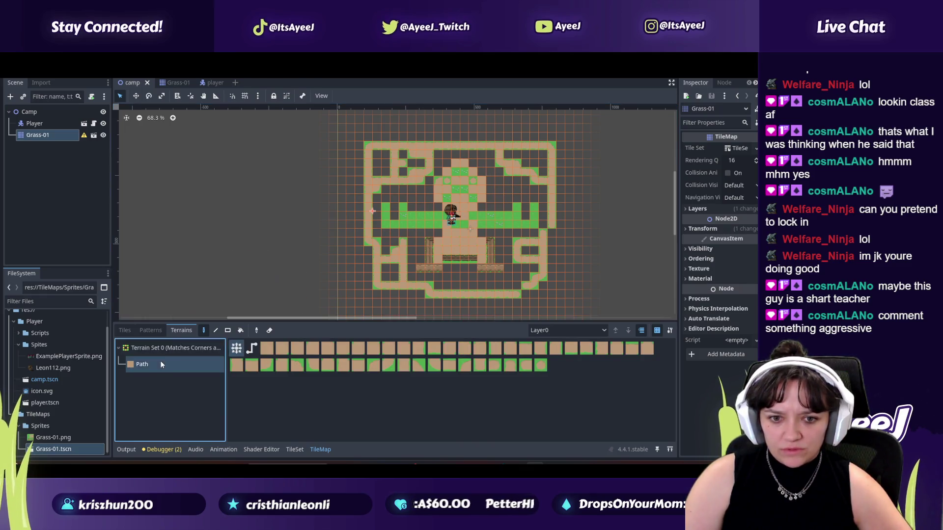
left_click(508, 197)
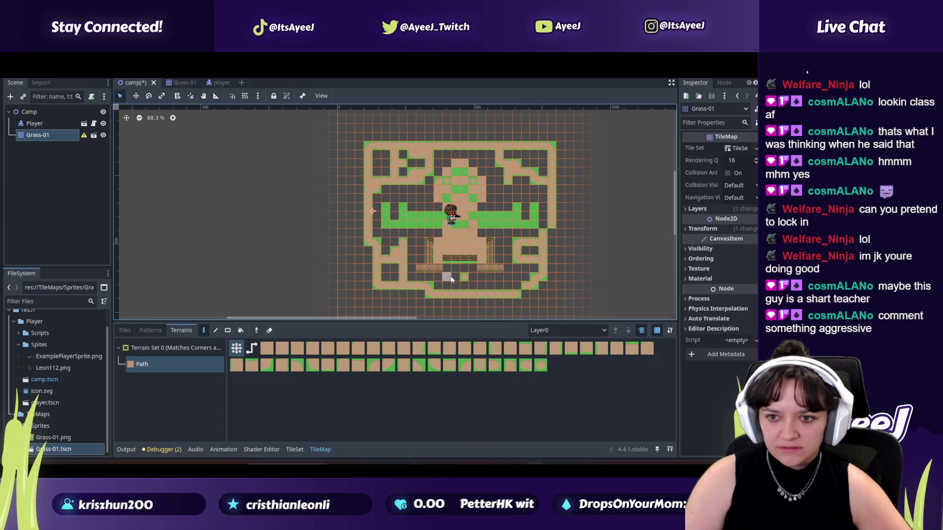
key("F5")
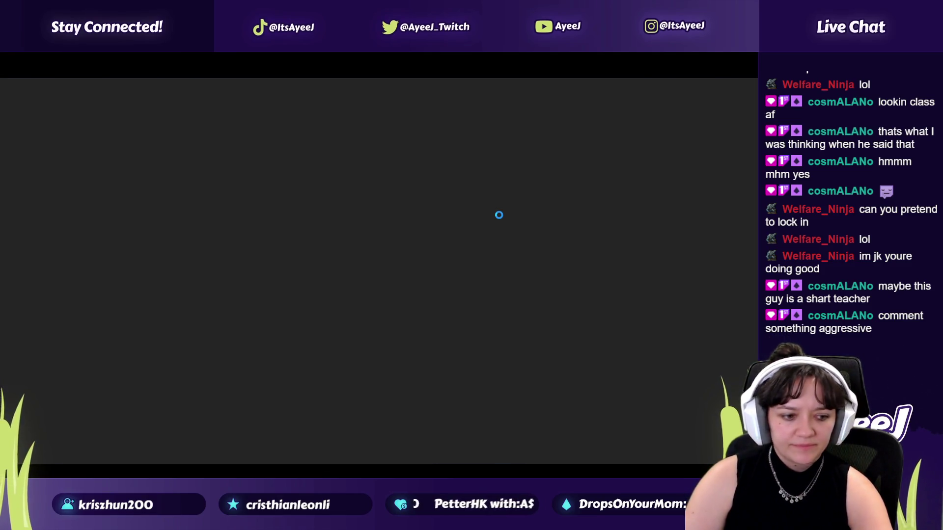
Step: Walk the player left, down and right toward the new path tiles, then close the game
key("Left")
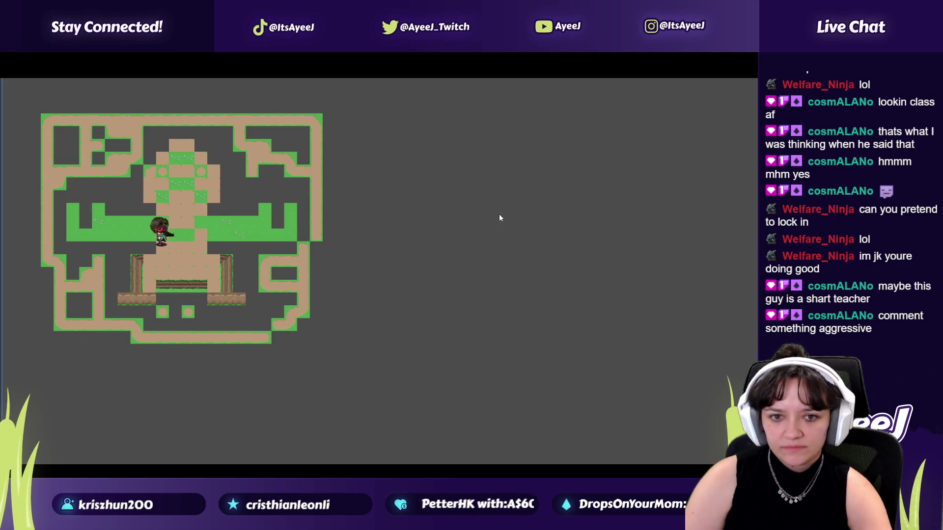
key("Down")
key("Down")
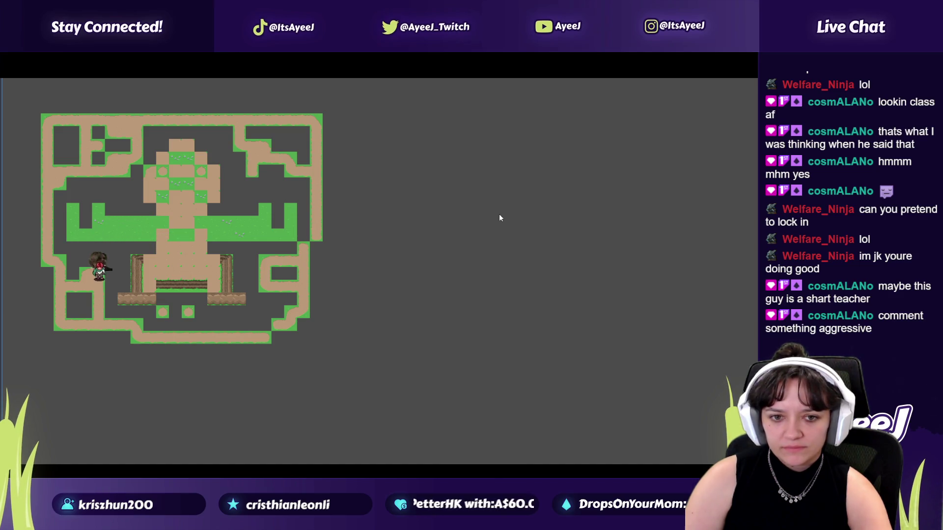
key("Right")
key("Right")
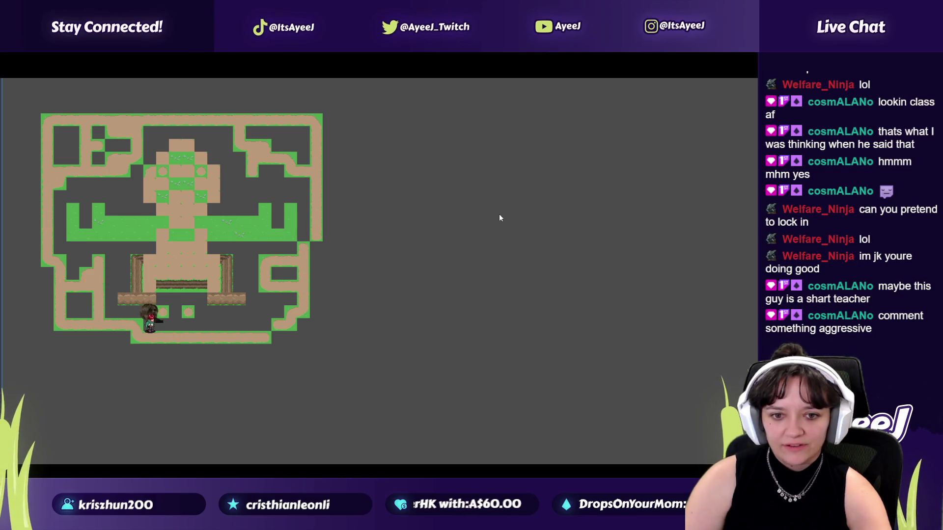
key("F8")
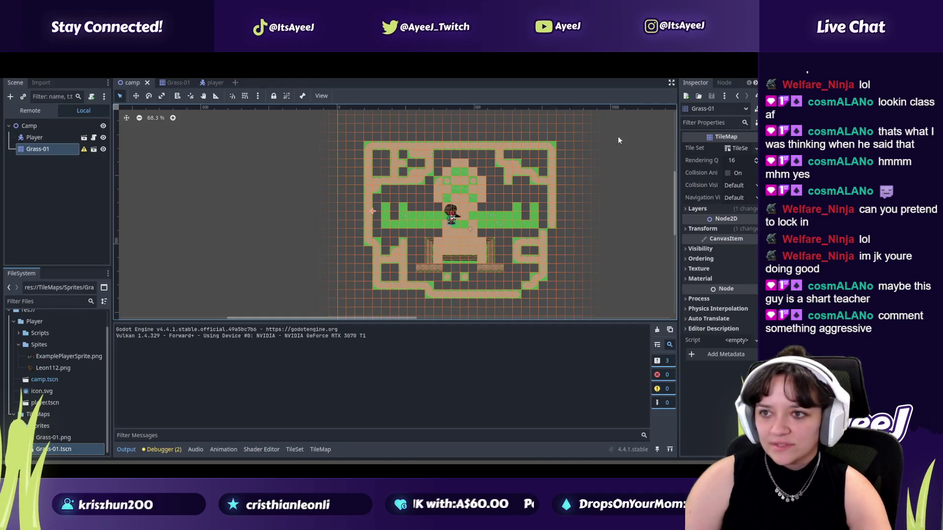
Step: Close the leftover debug game window and go back to the tutorial
key("alt+Tab")
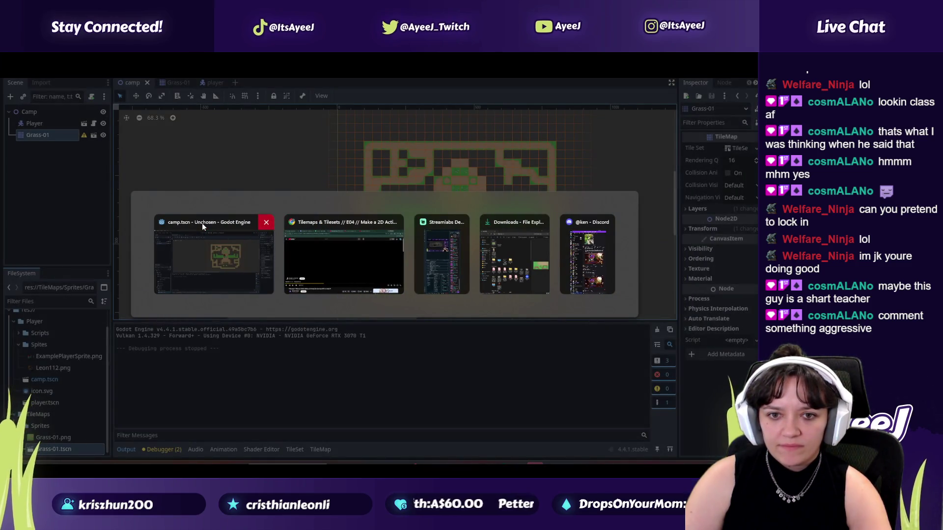
left_click(202, 223)
key("alt+Tab")
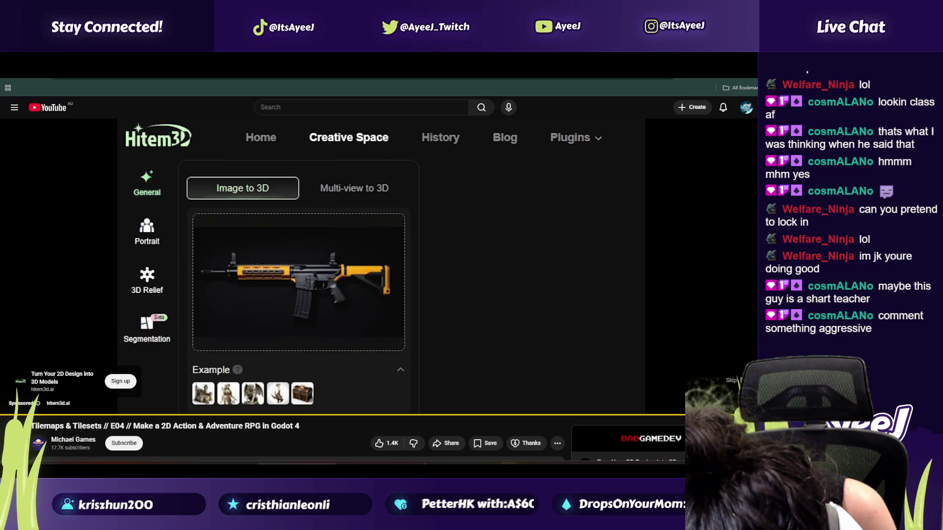
Step: Launch Godot from the system search and reopen the Unchosen project
key("super")
type("godot")
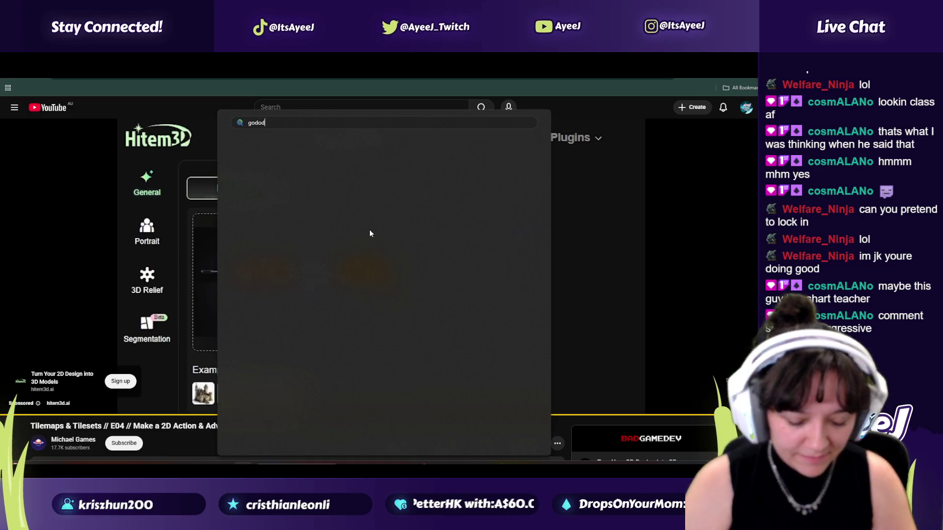
key("Return")
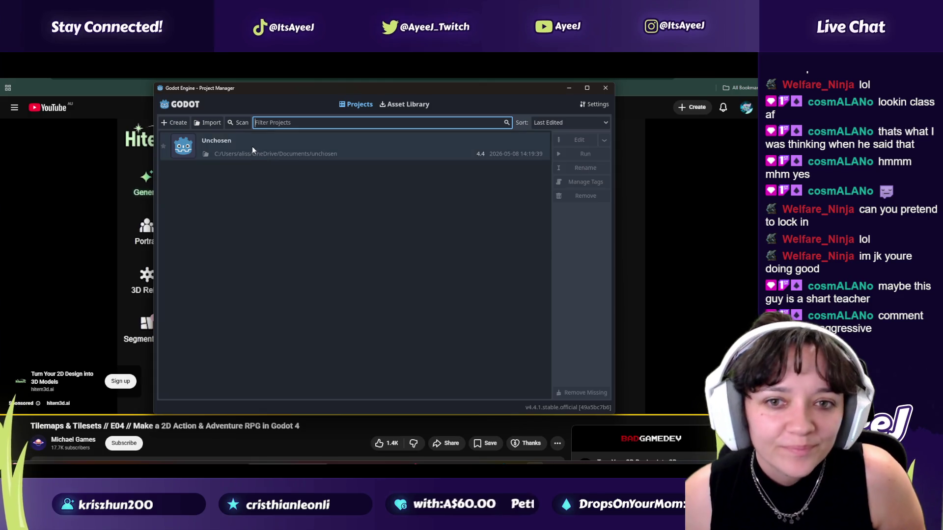
double_click(311, 158)
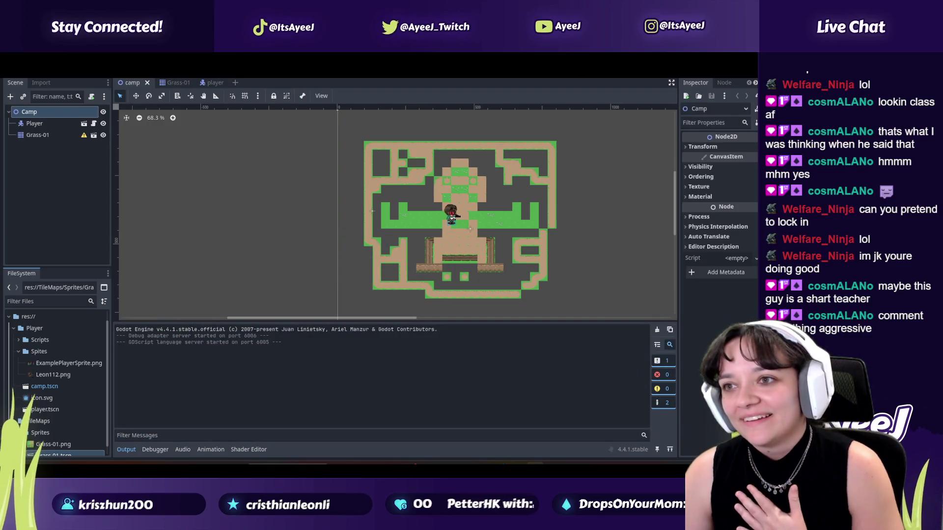
key("F5")
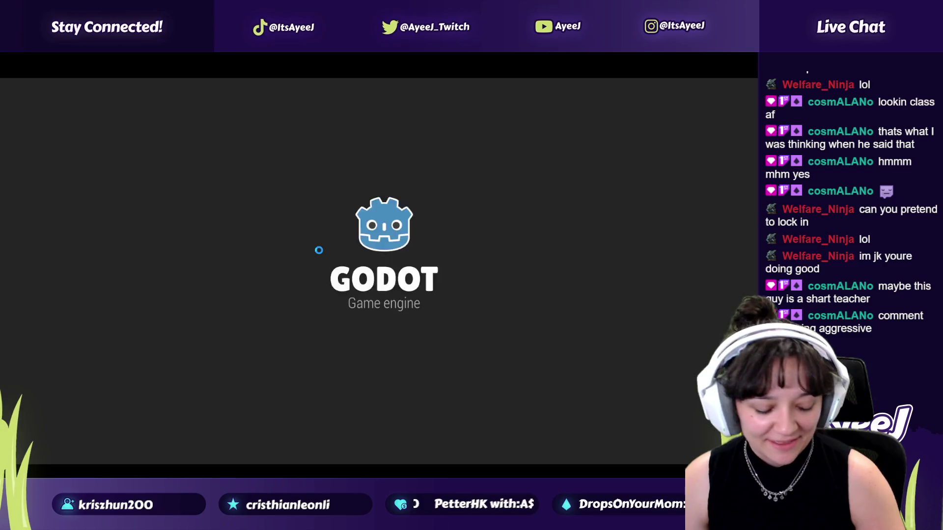
key("d")
key("w")
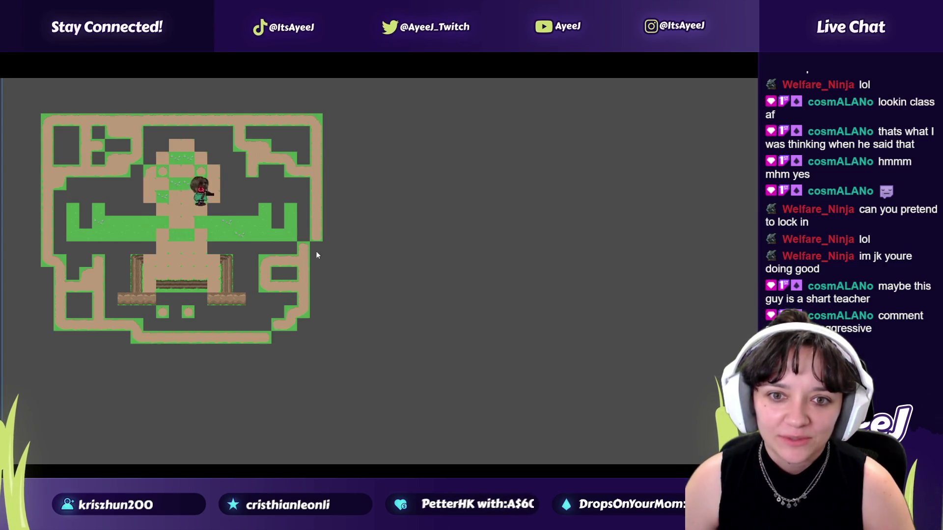
key("d")
key("s")
key("d")
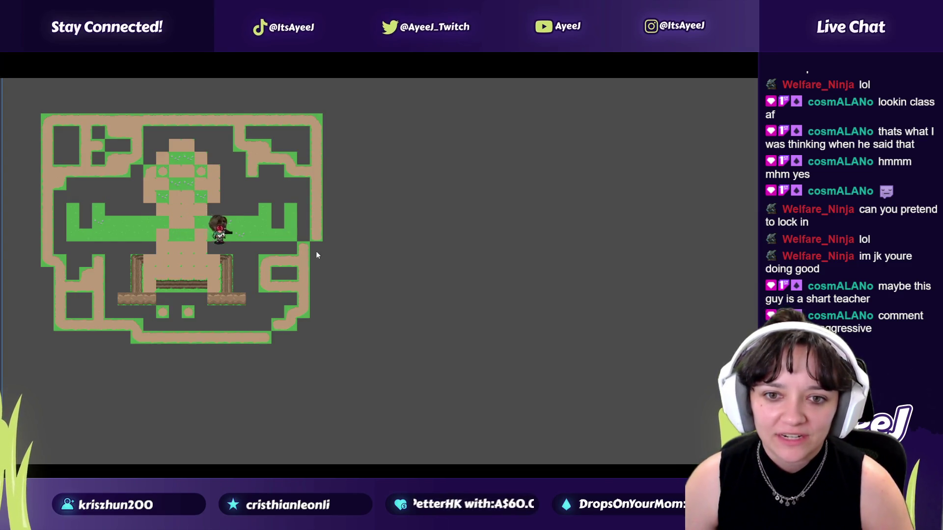
key("s")
key("s")
key("a")
key("alt+Tab")
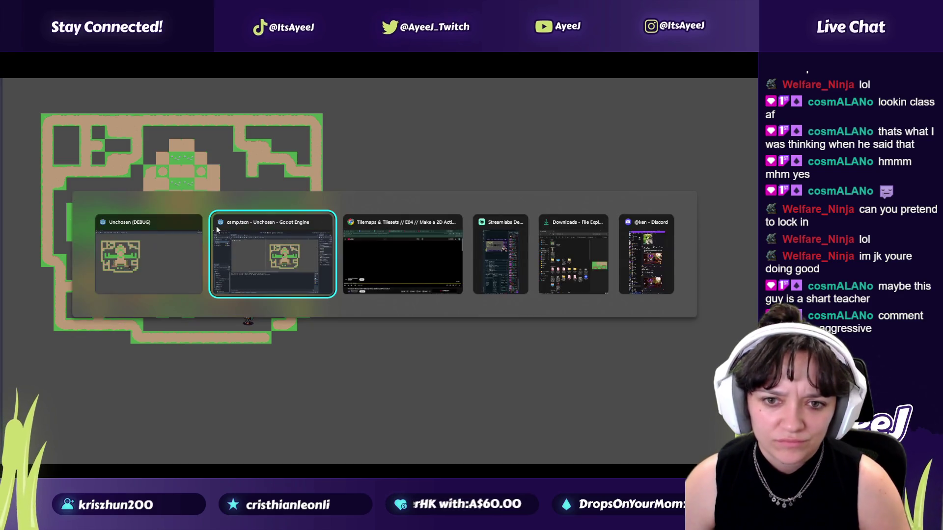
left_click(193, 219)
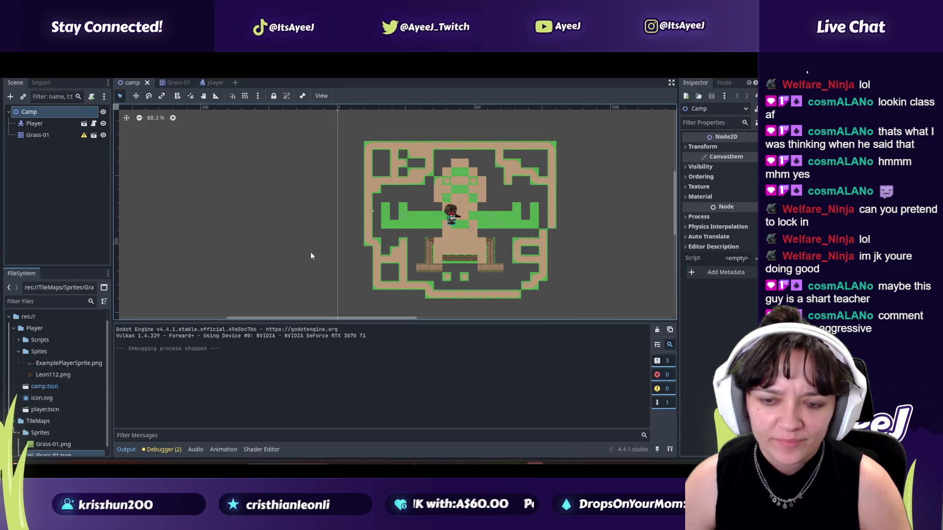
key("alt+Tab")
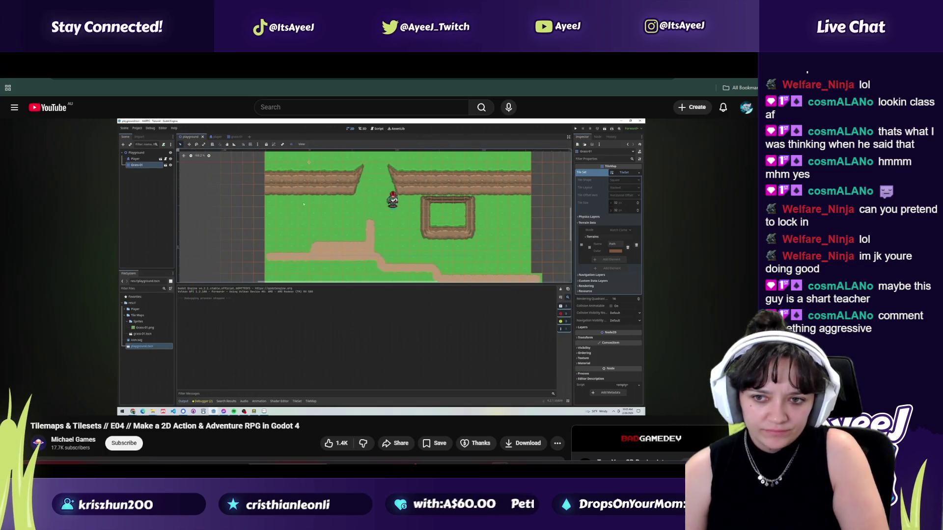
mouse_move(310, 182)
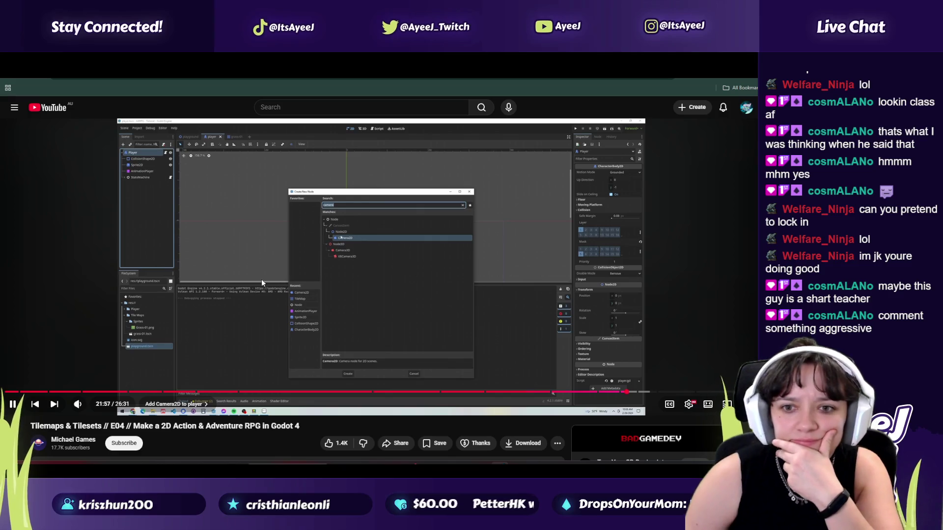
left_click(247, 311)
key("alt+Tab")
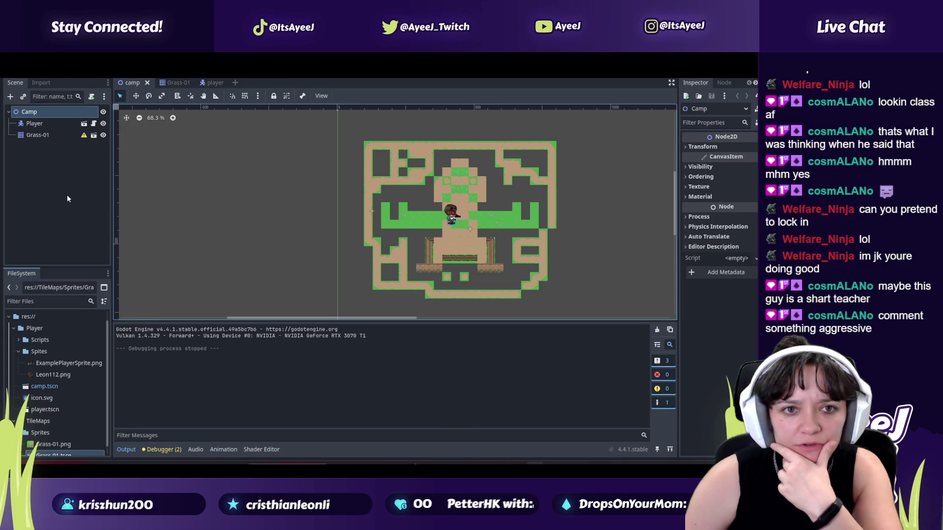
Step: Add a Camera2D child node under Player in the player scene
left_click(174, 82)
left_click(211, 85)
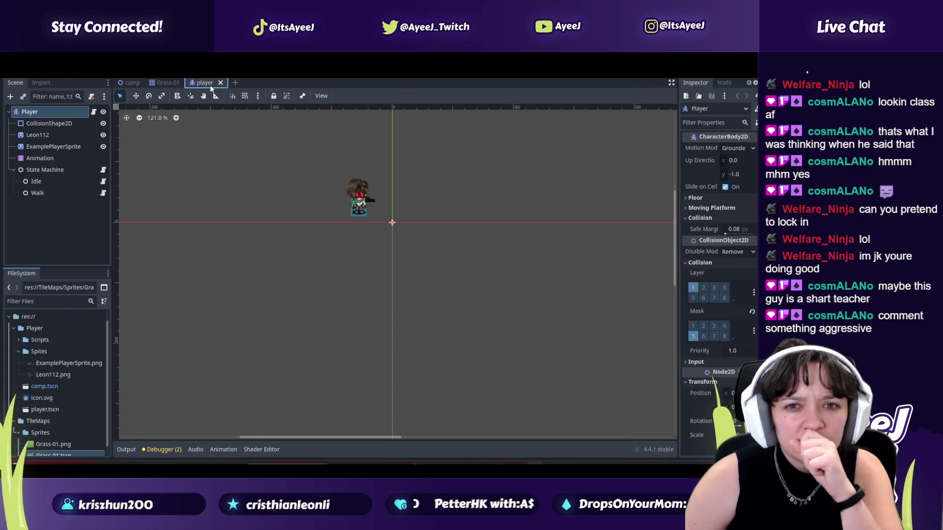
right_click(37, 113)
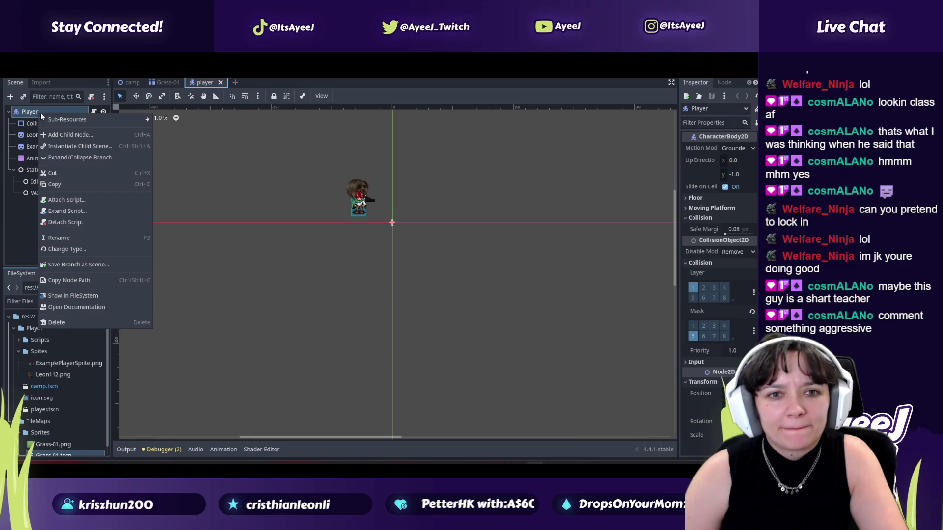
left_click(68, 138)
type("camera")
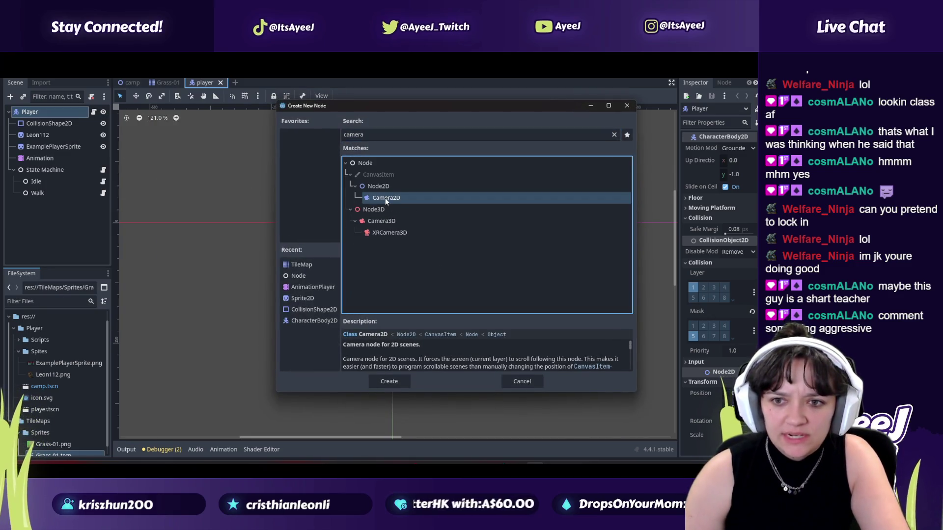
double_click(386, 199)
Step: Play a little more of the tutorial video, then pause it
key("alt+Tab")
left_click(229, 243)
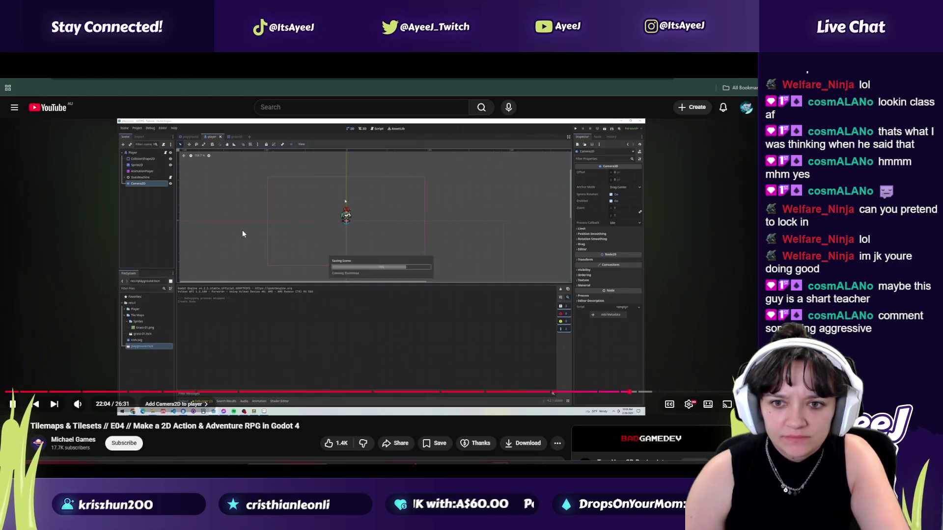
left_click(242, 230)
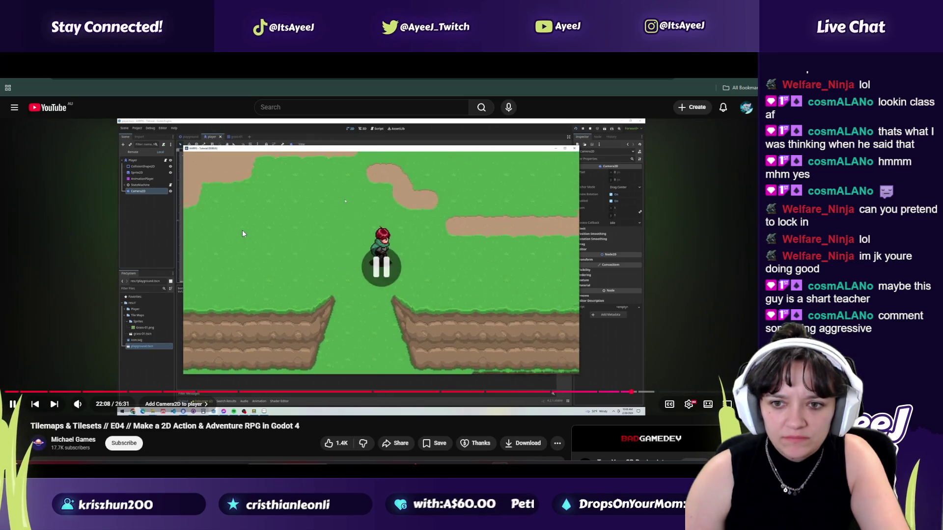
key("alt+Tab")
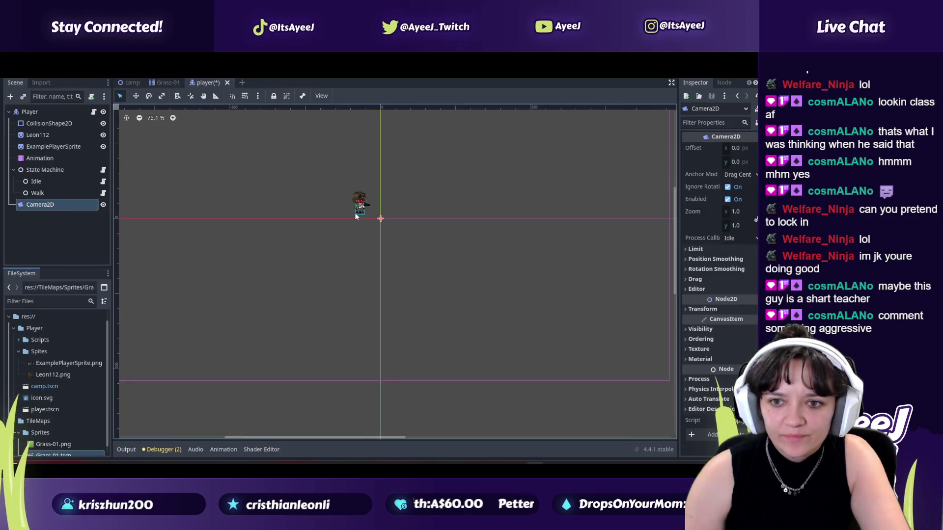
Step: Run the project, walk the player right, up and left, then close the game window
key("F5")
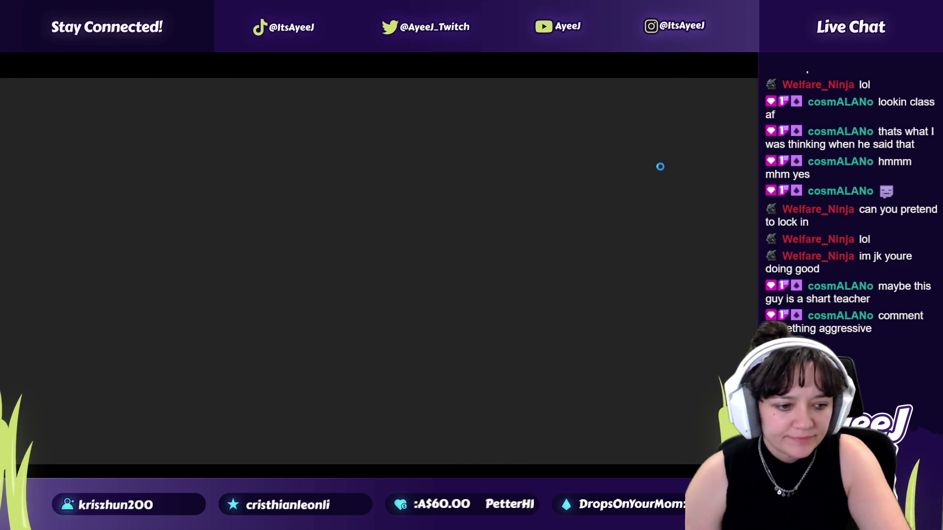
key("d")
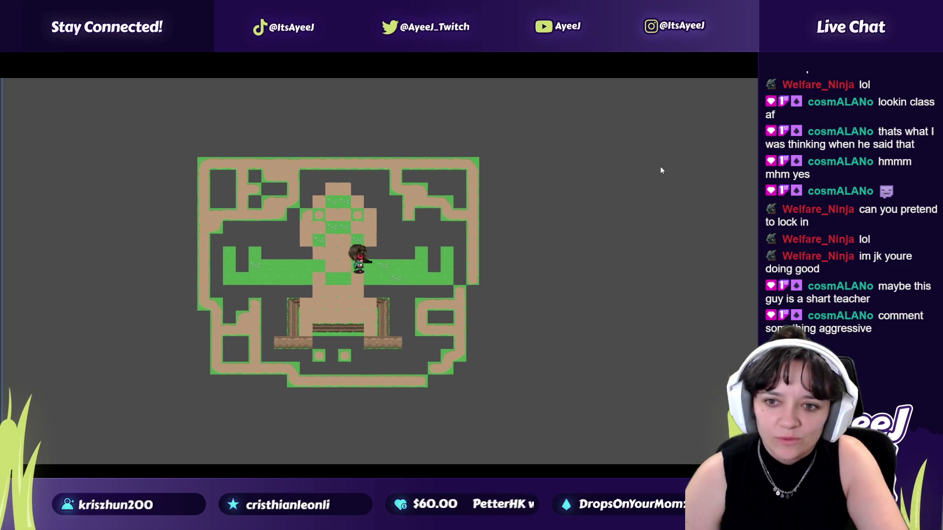
key("w")
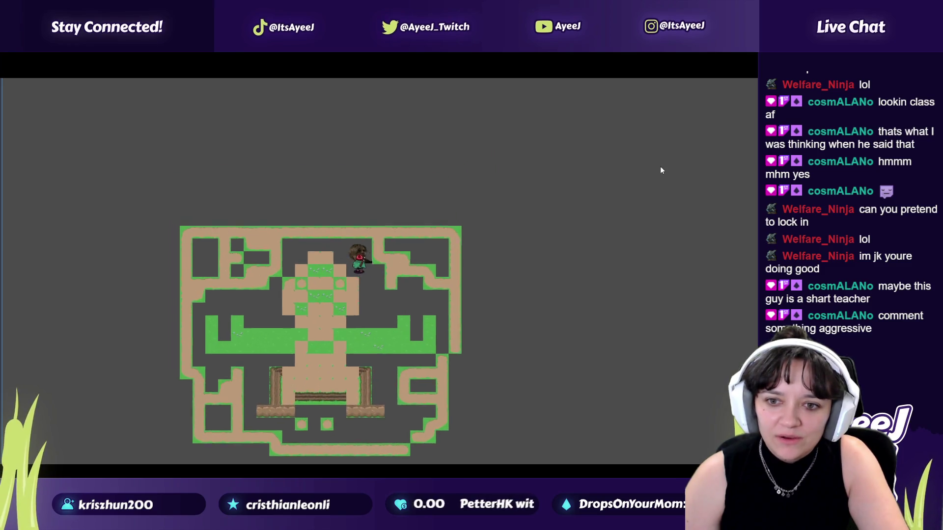
key("a")
key("alt+Tab")
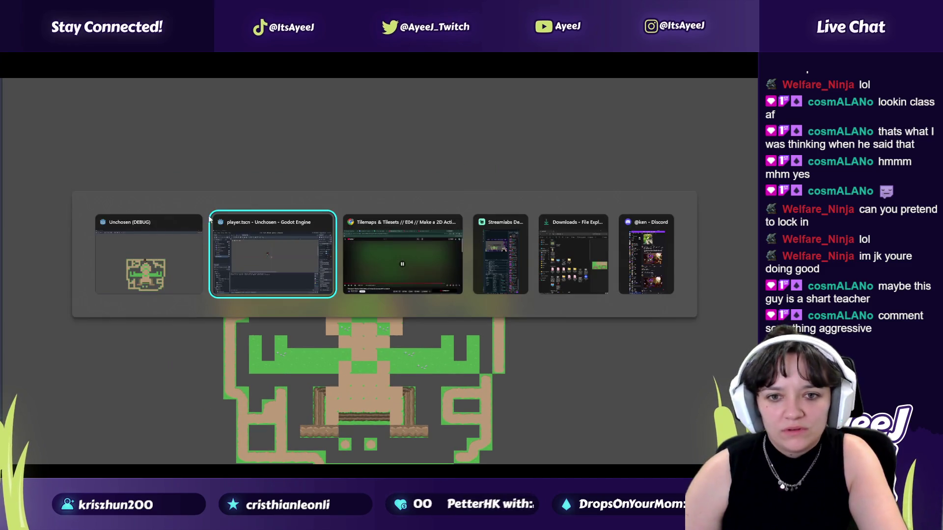
left_click(195, 222)
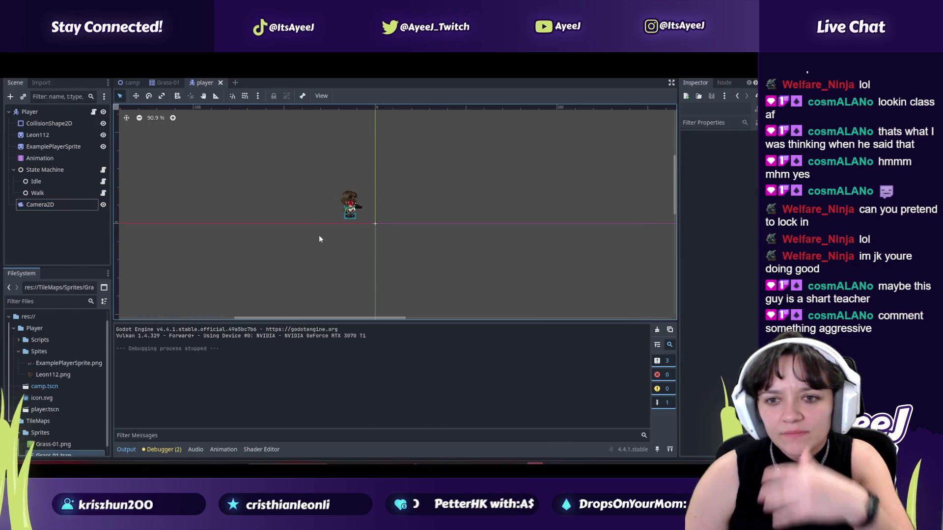
Step: Resume the Godot tutorial video, glance at the ambience tab, and return to the tutorial tab
key("alt+Tab")
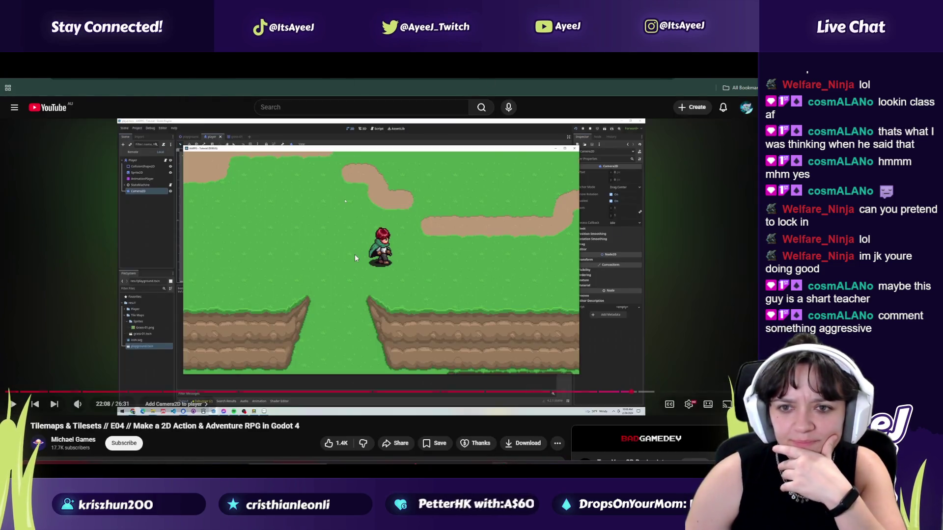
left_click(354, 257)
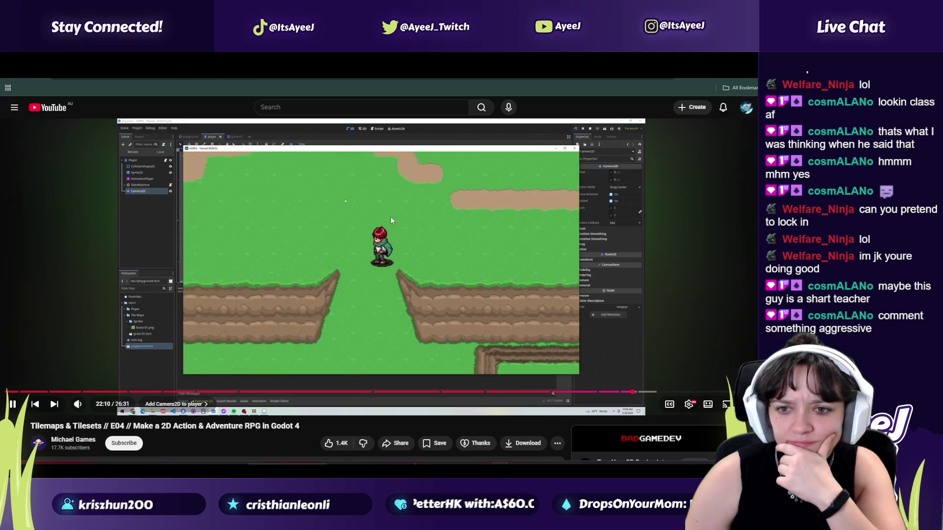
key("ctrl+Tab")
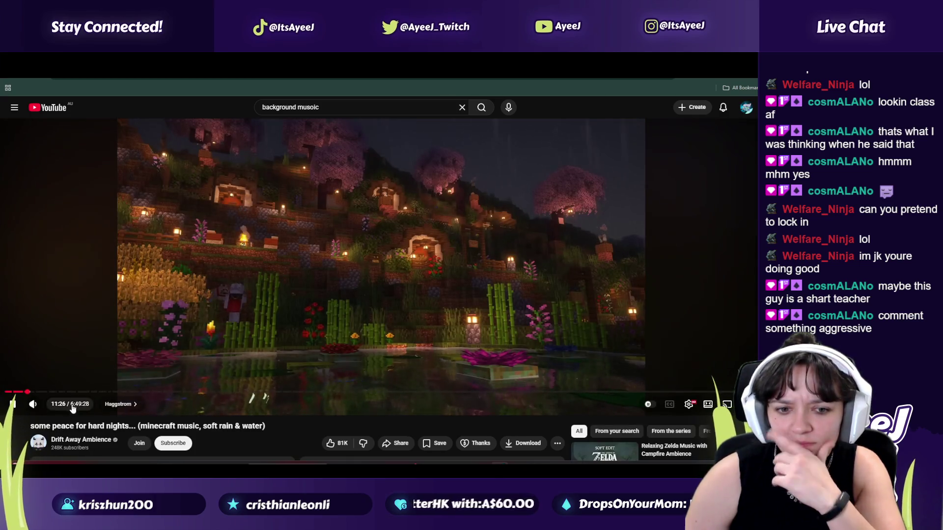
key("ctrl+shift+Tab")
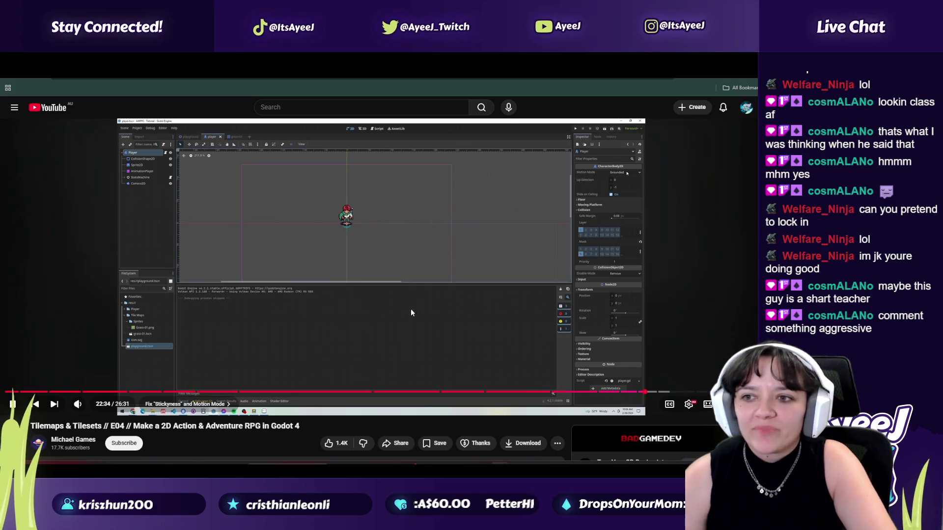
Step: Set the Player node's Motion Mode to Floating
left_click(390, 314)
key("alt+Tab")
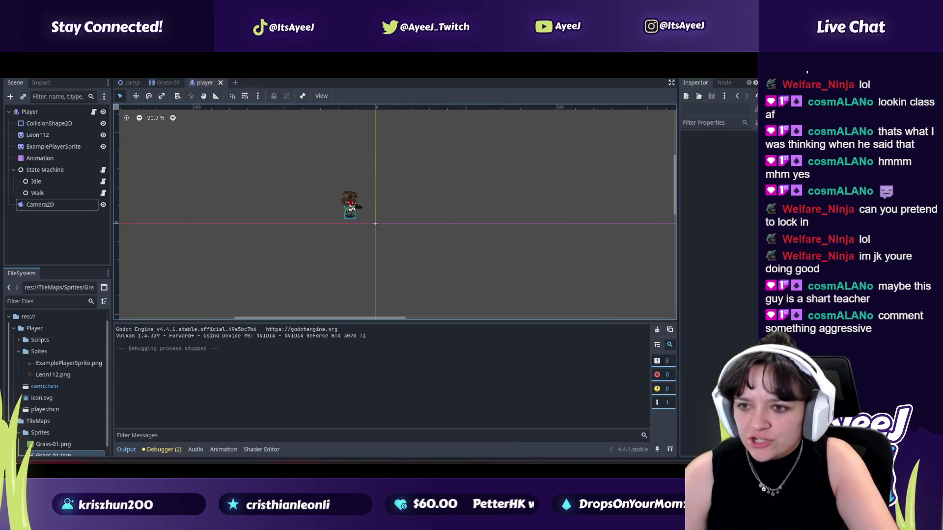
left_click(29, 112)
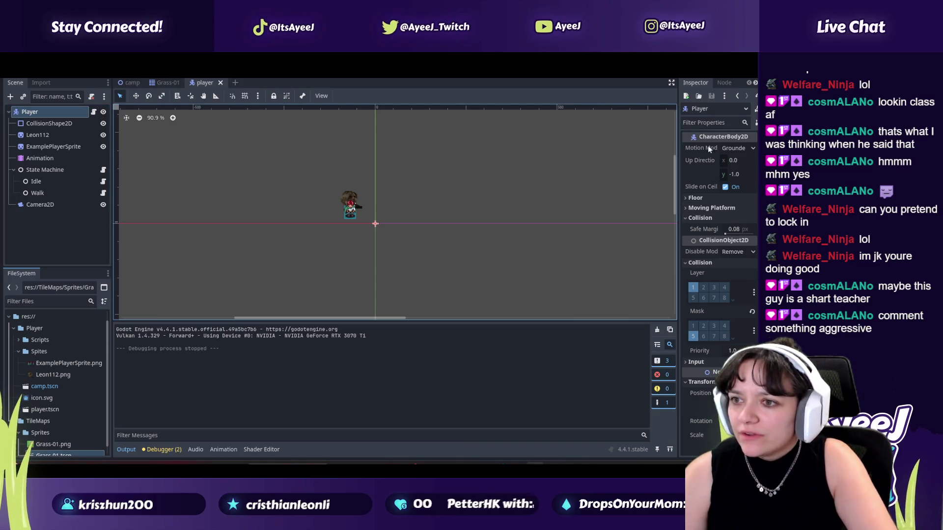
left_click(738, 147)
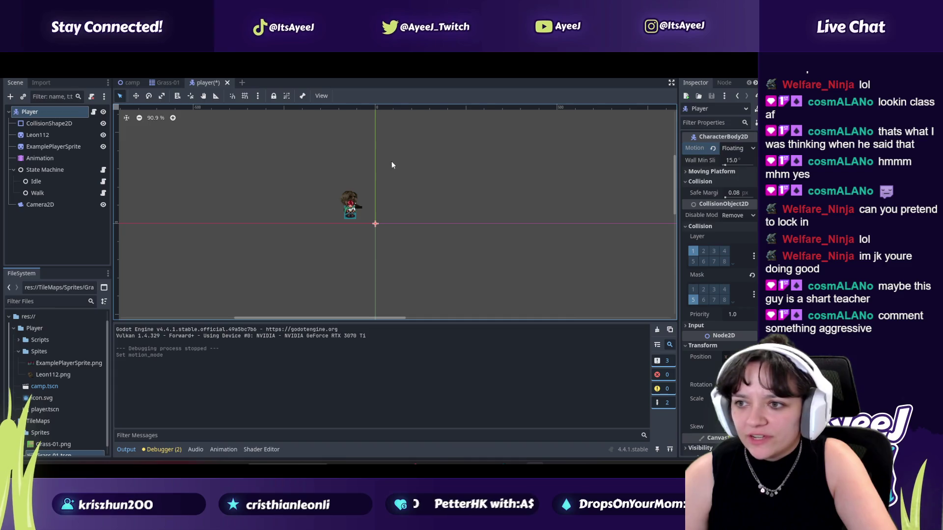
Step: Watch the next part of the tutorial, then pause it
key("alt+Tab")
left_click(380, 243)
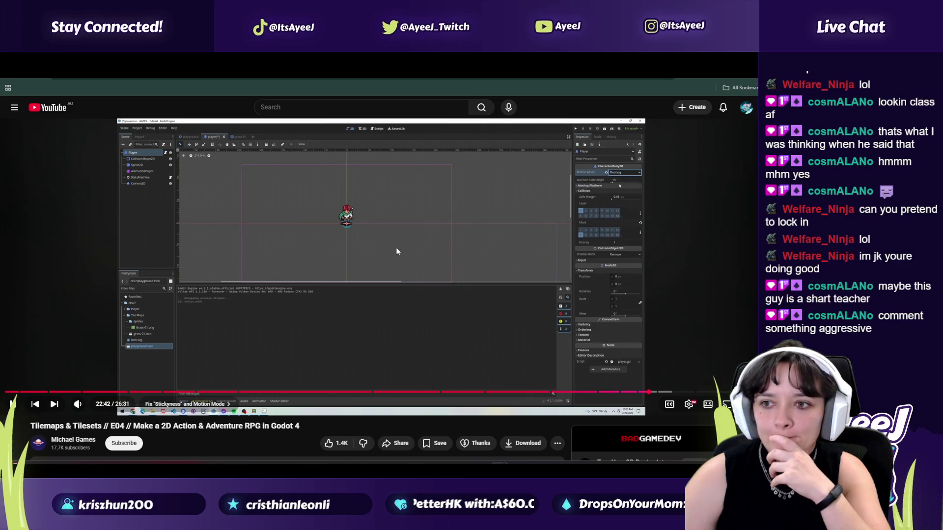
left_click(435, 245)
key("alt+Tab")
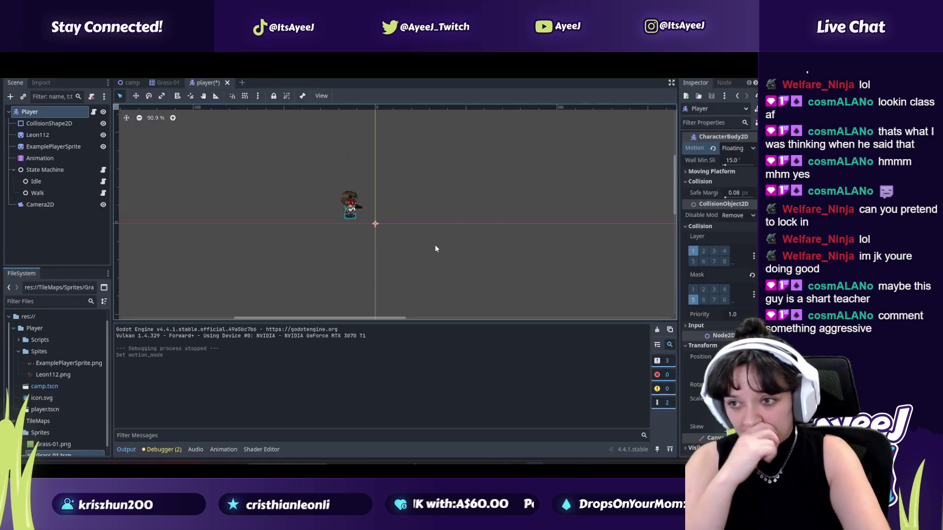
Step: Set Wall Min Slide Angle to 10°, save the player scene, and resume the tutorial
left_click(734, 161)
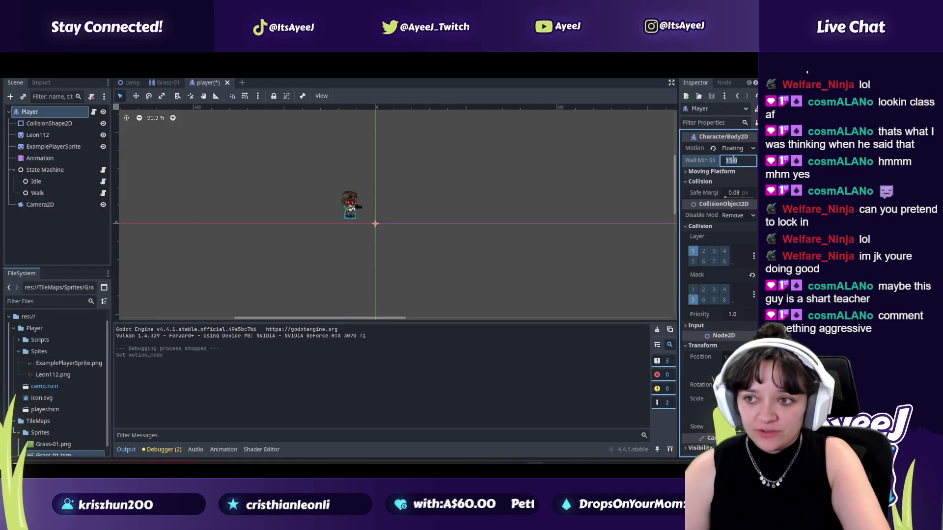
type("10")
key("Return")
key("ctrl+s")
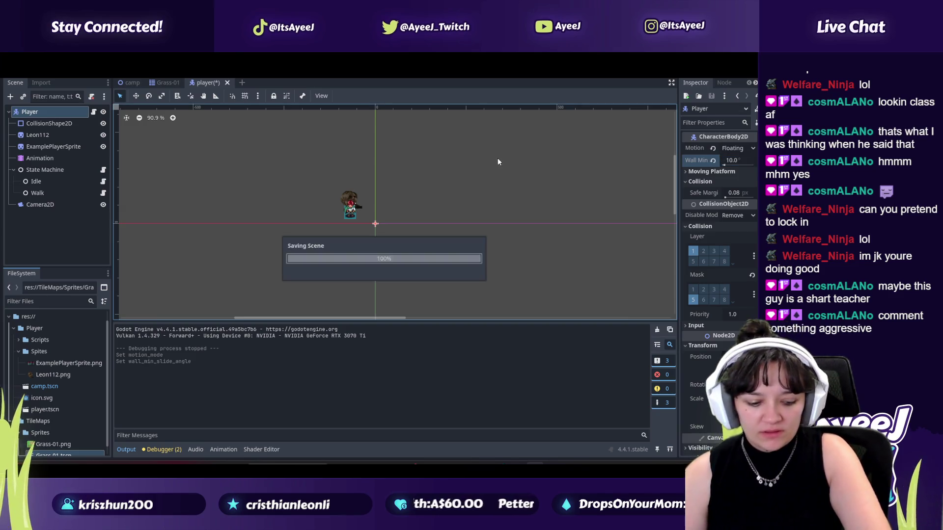
key("alt+Tab")
left_click(458, 233)
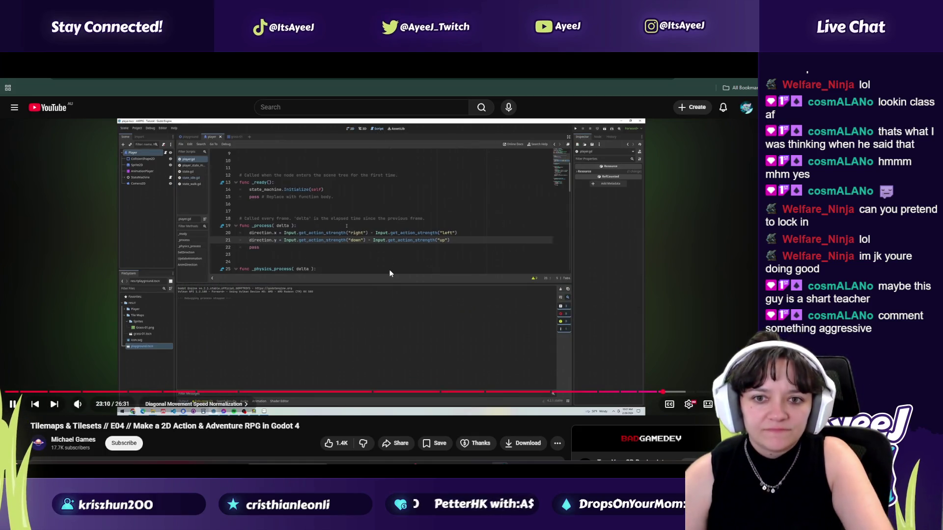
Step: Open the Player.gd script from the Scripts folder
left_click(390, 270)
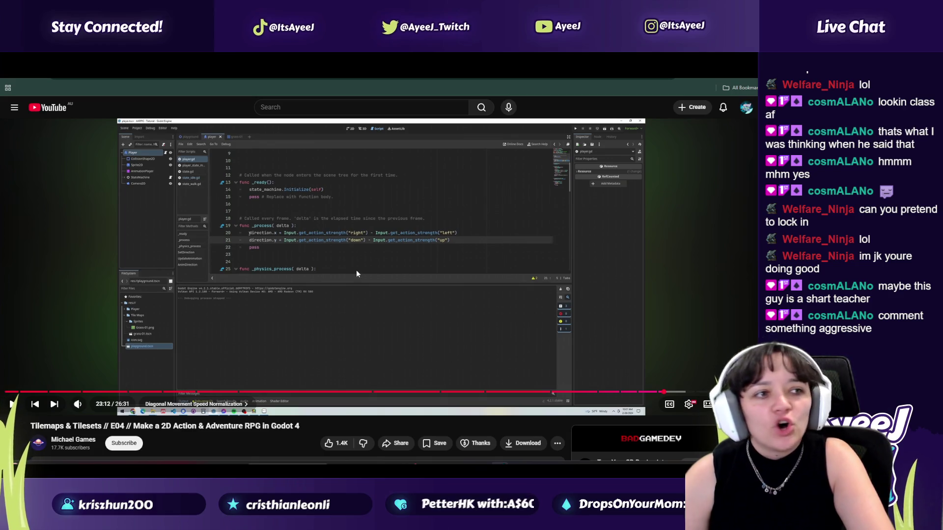
key("alt+Tab")
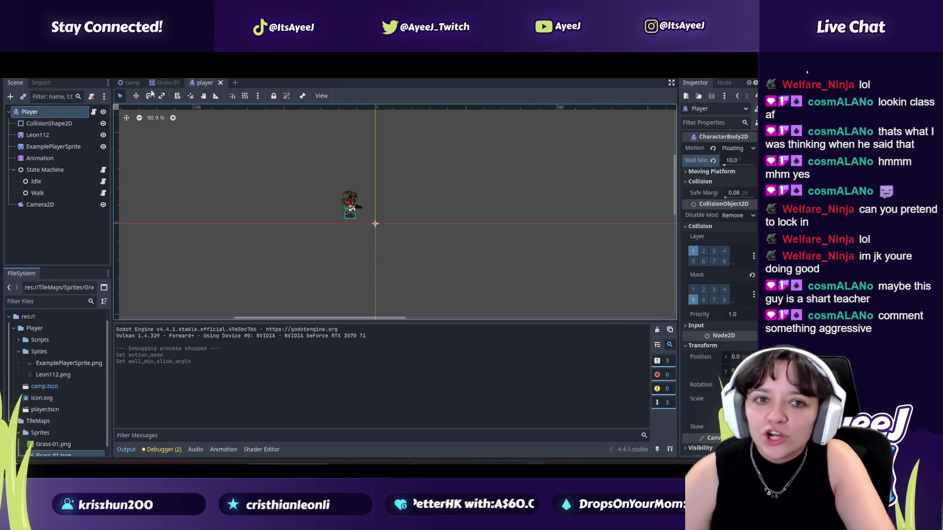
key("alt+Tab")
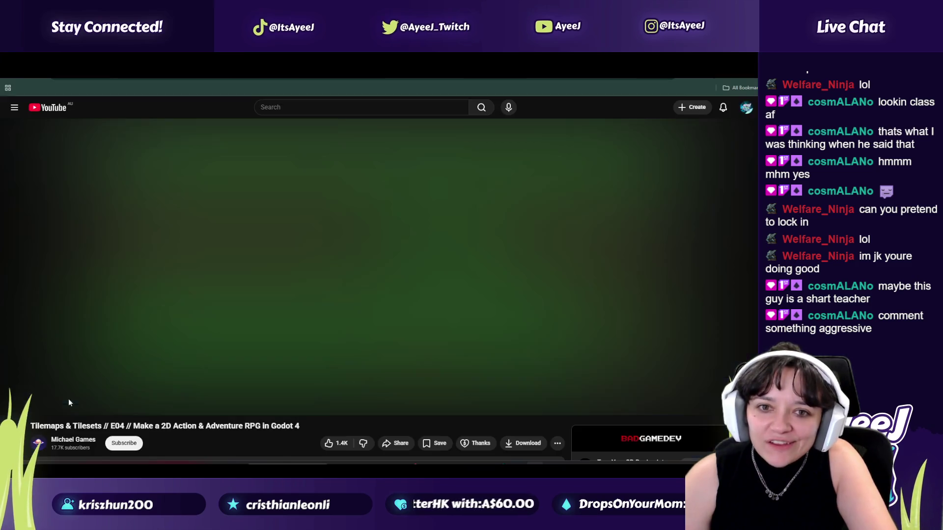
key("alt+Tab")
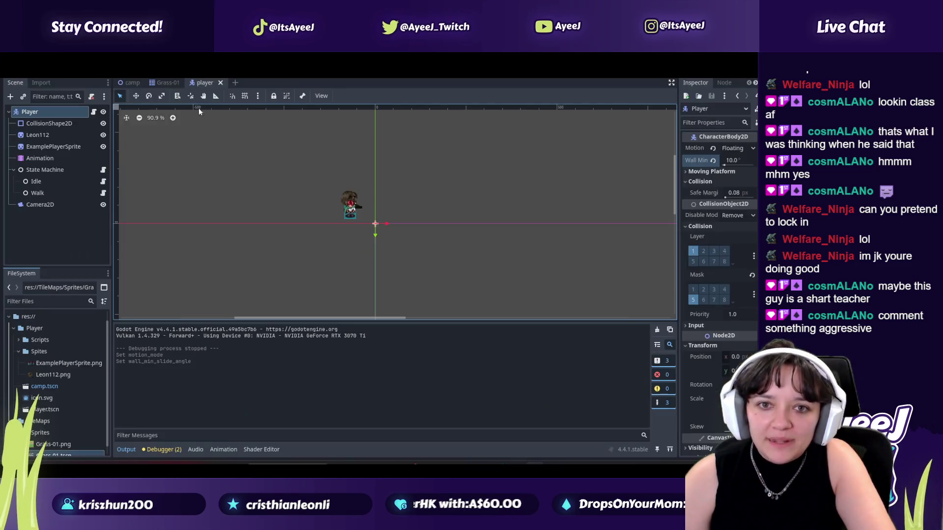
left_click(166, 83)
left_click(202, 84)
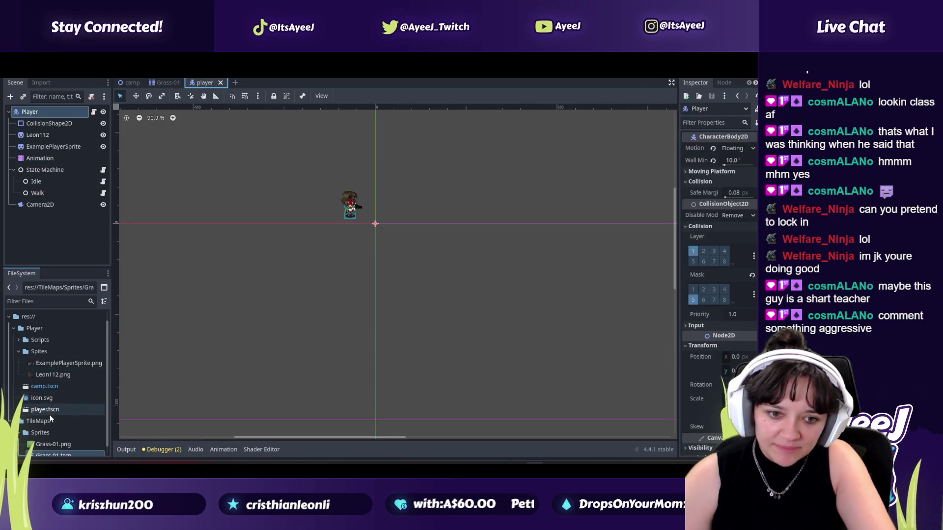
left_click(19, 340)
double_click(40, 352)
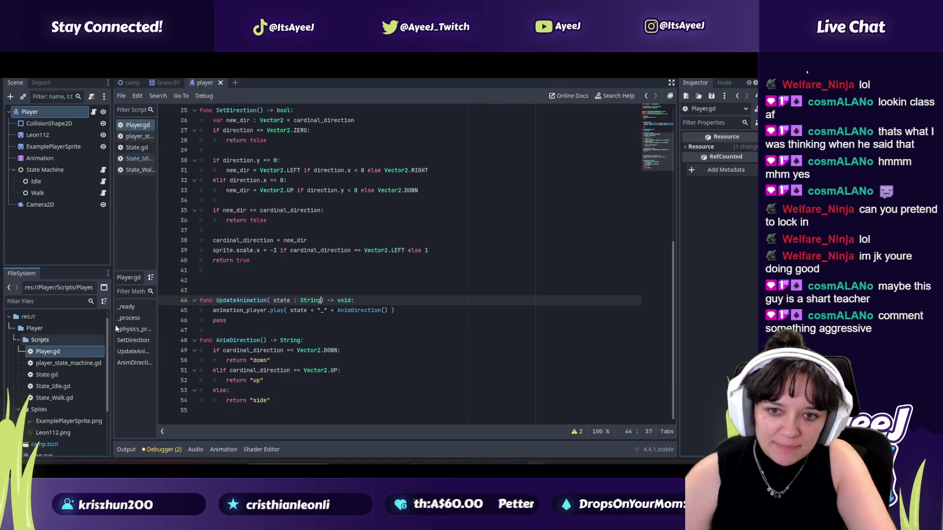
Step: Watch the tutorial's code section, then return to the player script
key("alt+Tab")
left_click(275, 218)
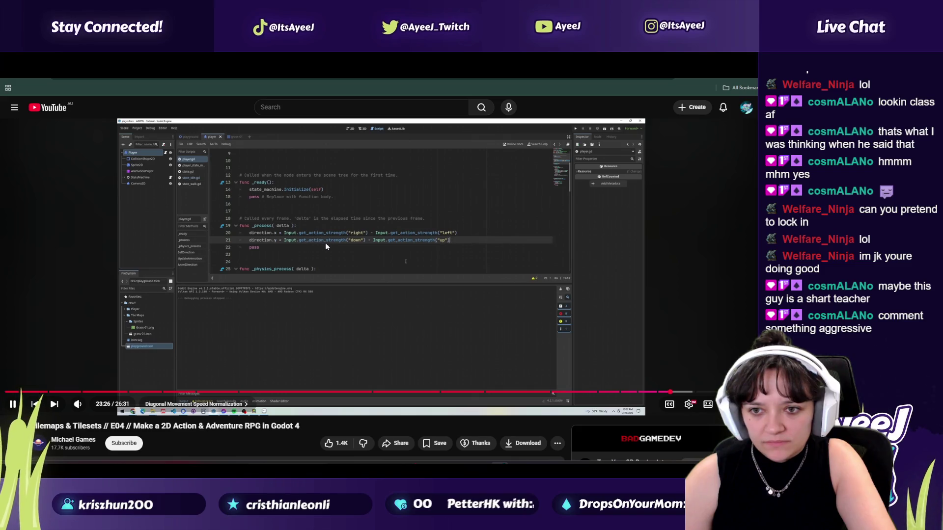
left_click(347, 259)
key("alt+Tab")
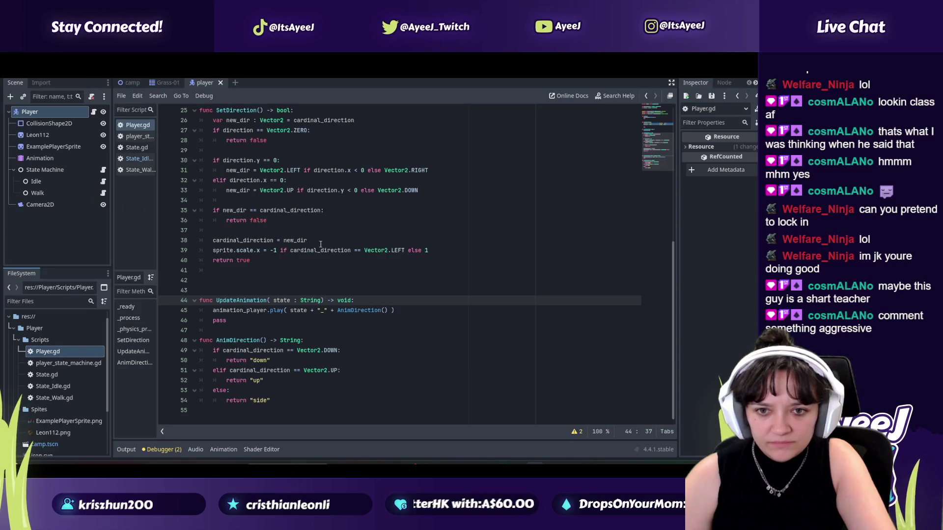
key("alt+Tab")
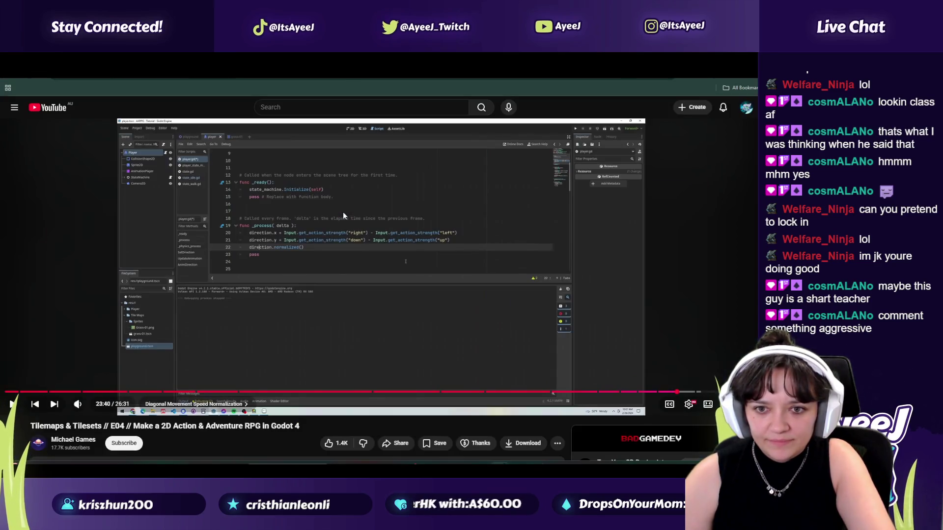
key("alt+Tab")
Step: Add a new line below the direction.y line and begin typing 'd'
scroll(272, 327, "up", 3)
scroll(260, 183, "down", 2)
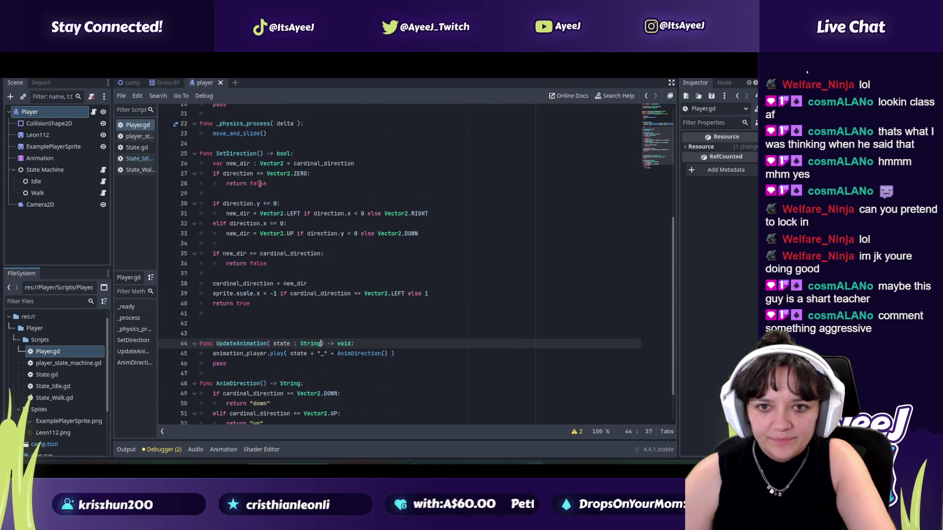
scroll(260, 183, "up", 4)
left_click(489, 175)
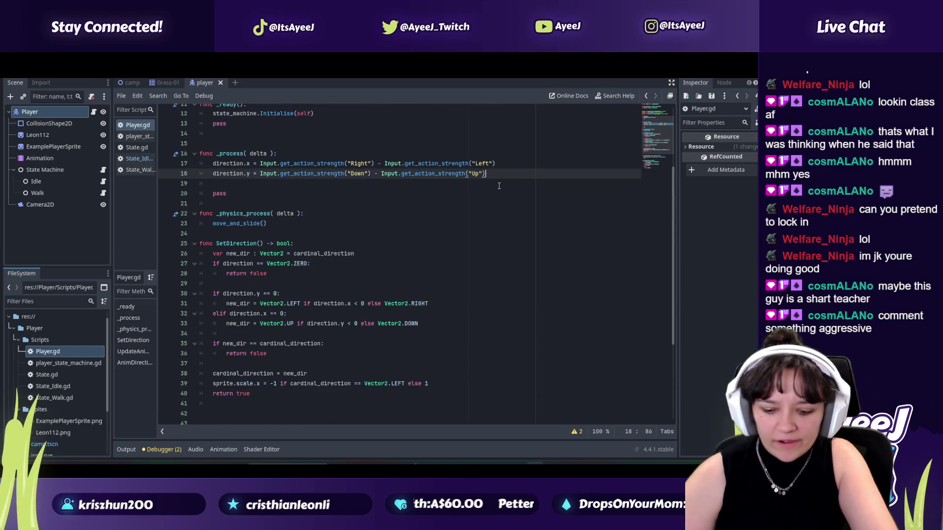
key("Return")
type("direction.no")
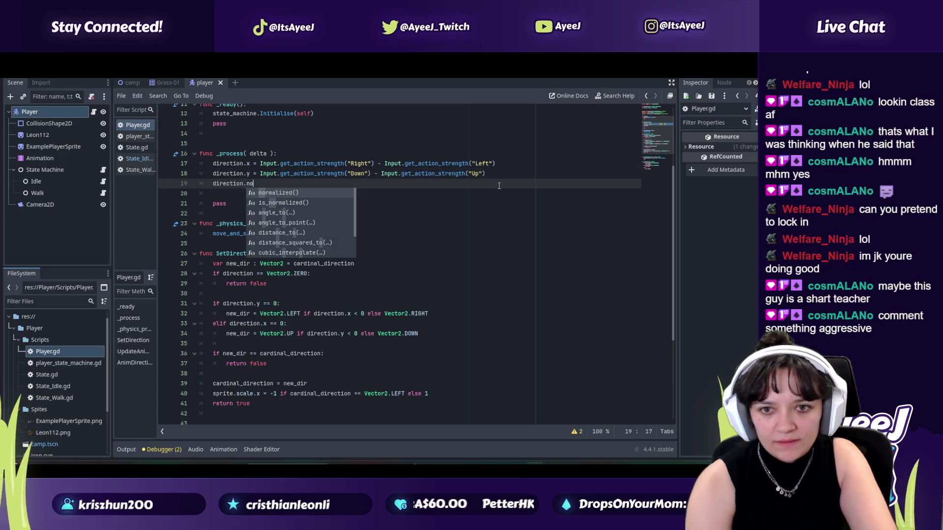
Step: Check the tutorial, continue the line to 'direction =', then resume the video
key("alt+Tab")
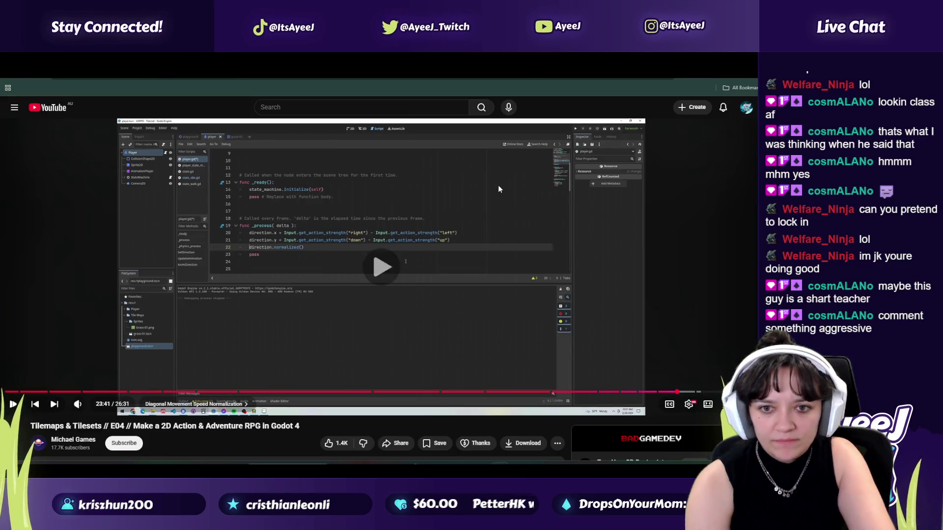
left_click(498, 188)
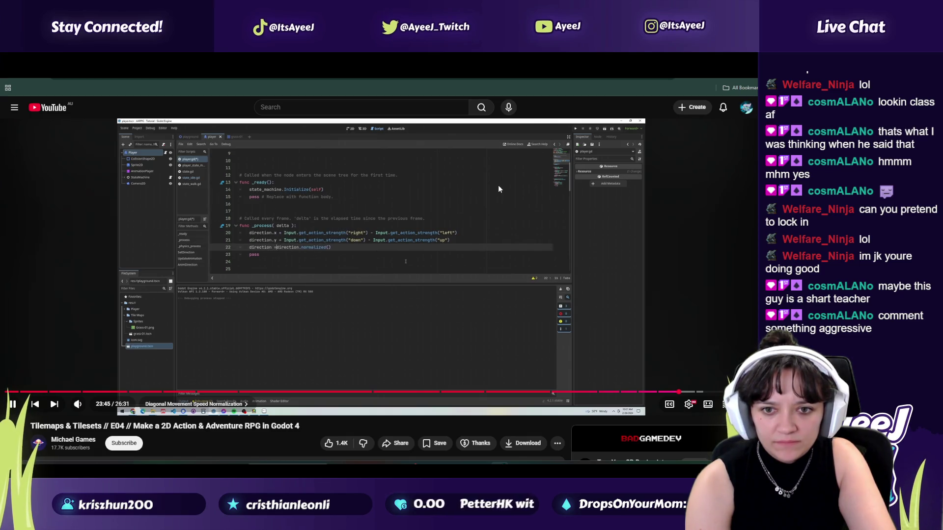
left_click(498, 185)
key("alt+Tab")
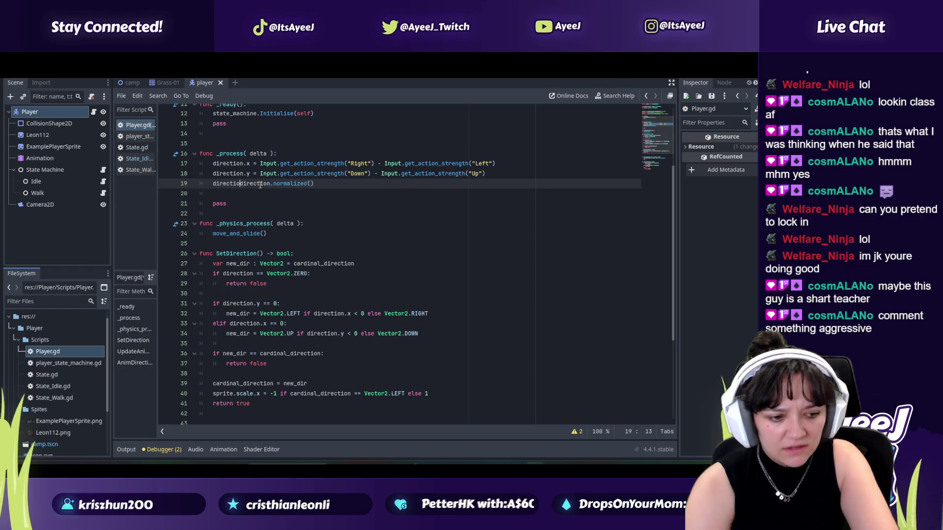
type("n =")
key("alt+Tab")
left_click(261, 215)
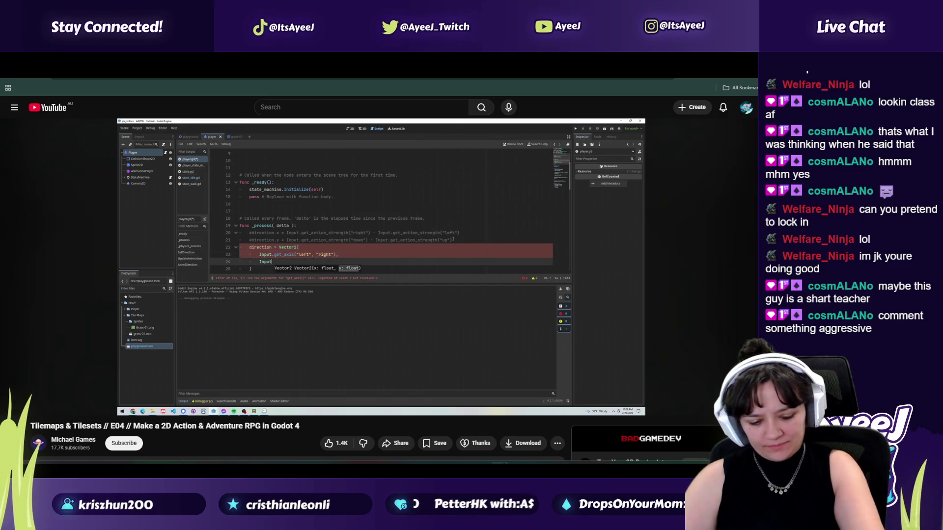
Step: Pause the tutorial where direction is rebuilt as a Vector2 of Input.get_axis calls
left_click(307, 304)
Step: Select the old direction lines 17–19, delete them, then restore them with undo
key("alt+Tab")
left_click(258, 164)
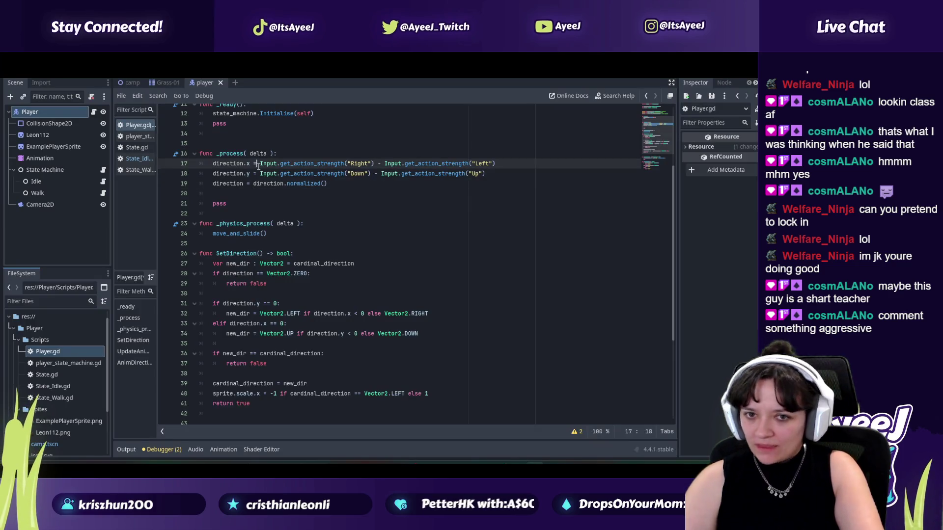
left_click_drag(327, 183, 201, 165)
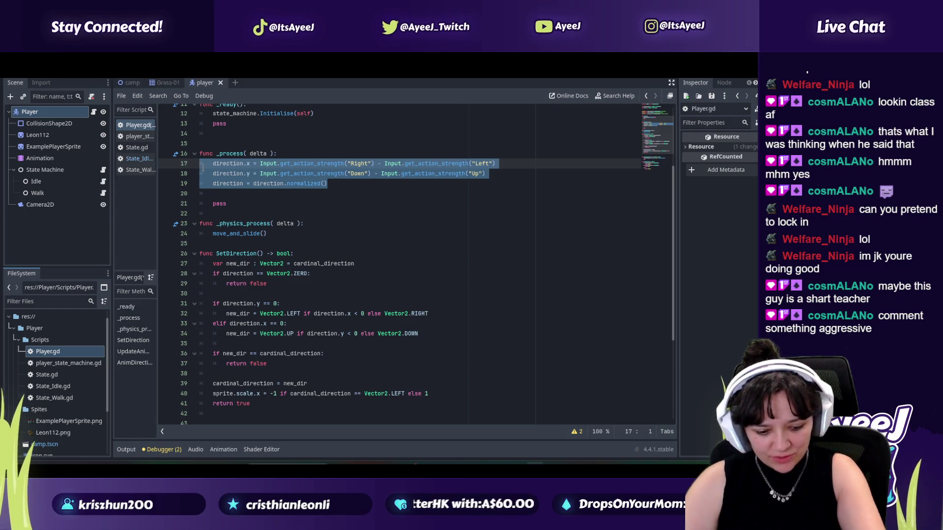
key("BackSpace")
key("Tab")
key("ctrl+z")
key("ctrl+z")
left_click(205, 165)
Step: Comment out direction lines 17–19 with ## and add blank lines below them
type("##")
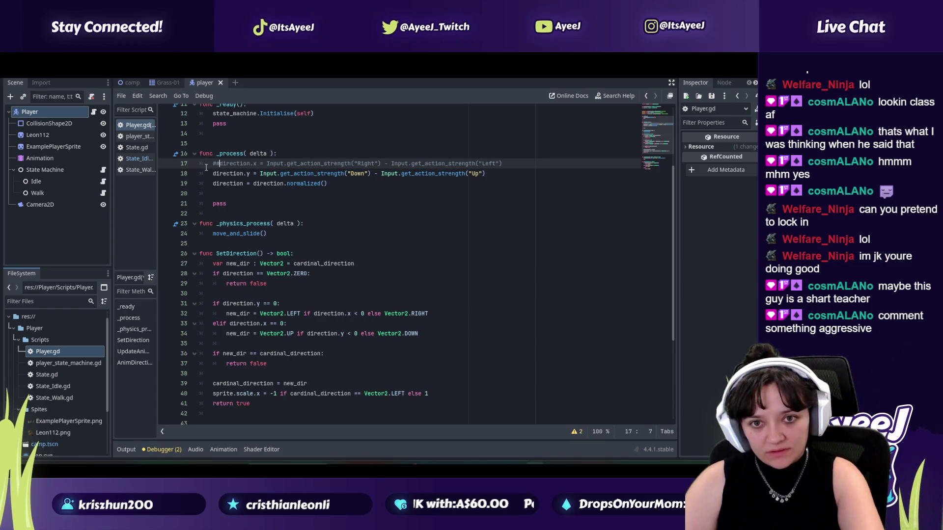
left_click(212, 174)
type("##")
left_click(212, 184)
type("##")
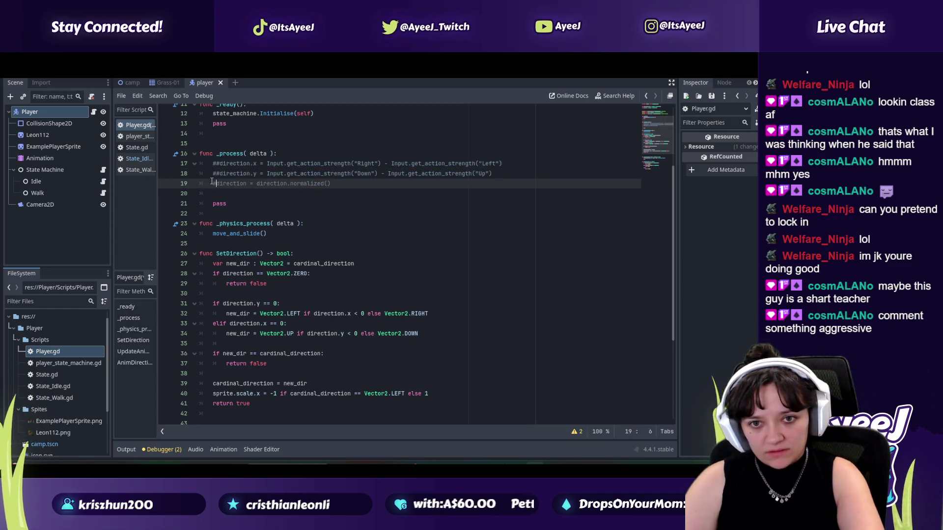
key("Return")
key("Return")
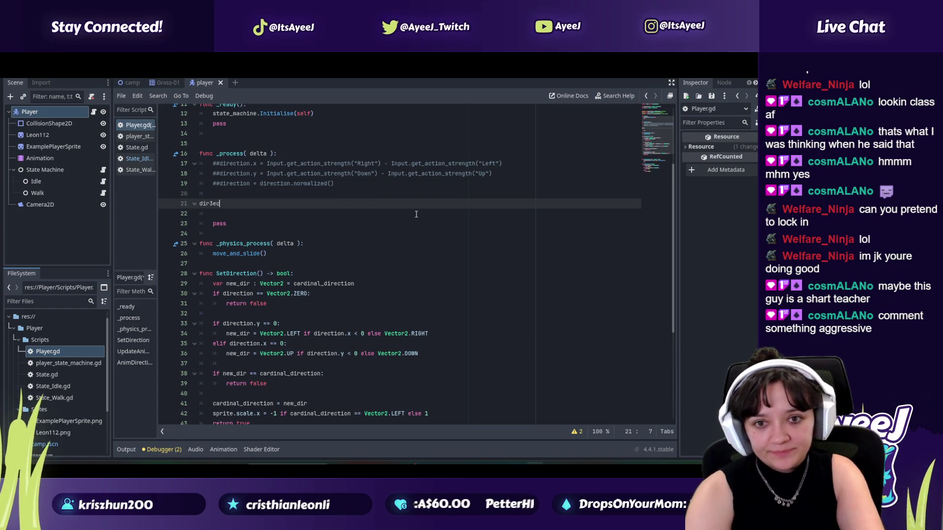
Step: Write an indented 'direction =' line on line 21, checking the tutorial along the way
key("BackSpace")
key("BackSpace")
key("BackSpace")
type("ectio")
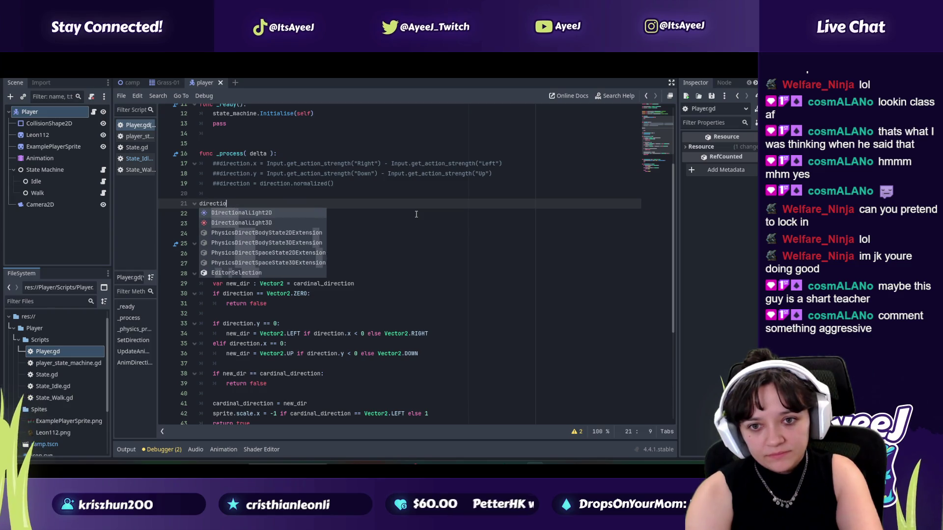
key("alt+Tab")
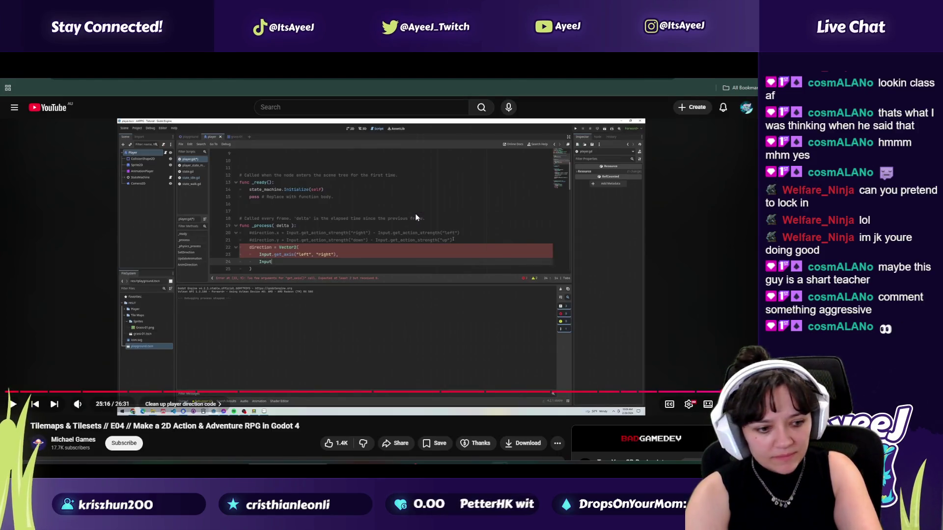
key("alt+Tab")
type("n =")
key("alt+Tab")
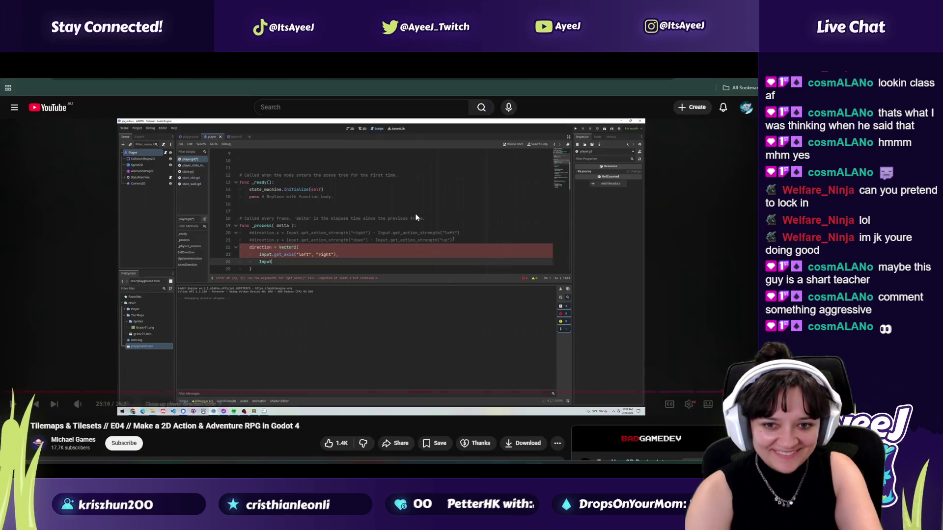
key("alt+Tab")
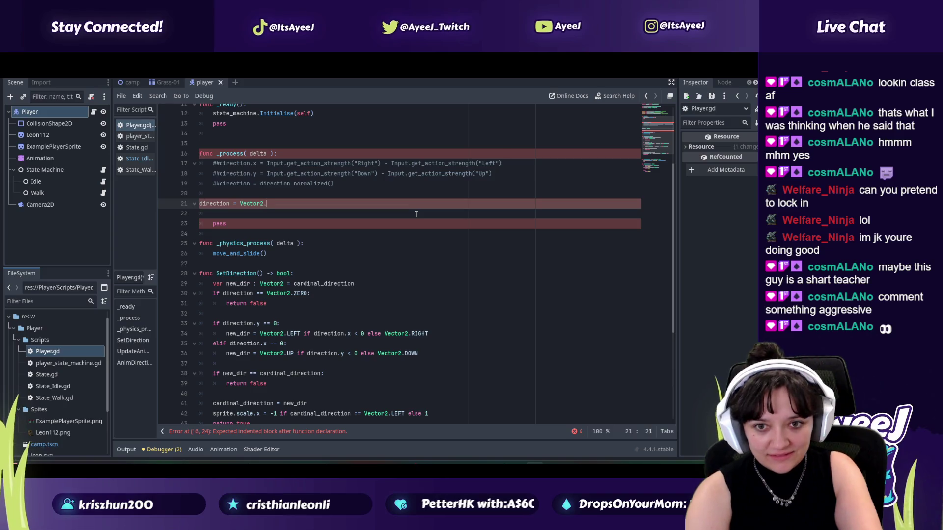
key("alt+Tab")
key("alt+Tab")
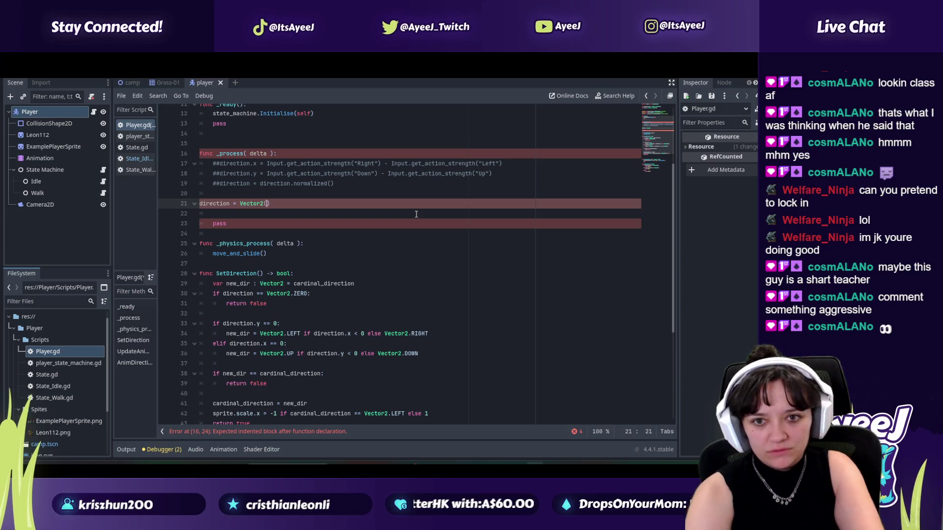
key("Tab")
left_click(298, 206)
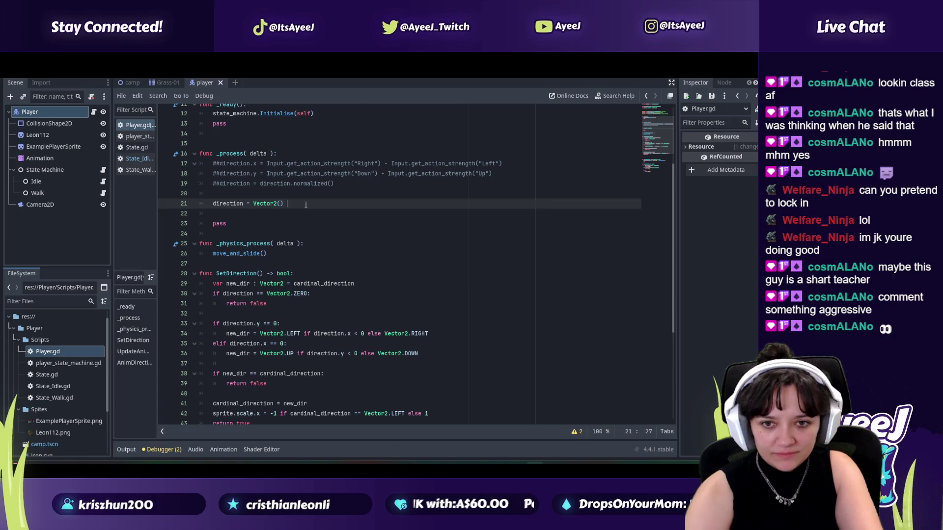
key("alt+Tab")
key("alt+Tab")
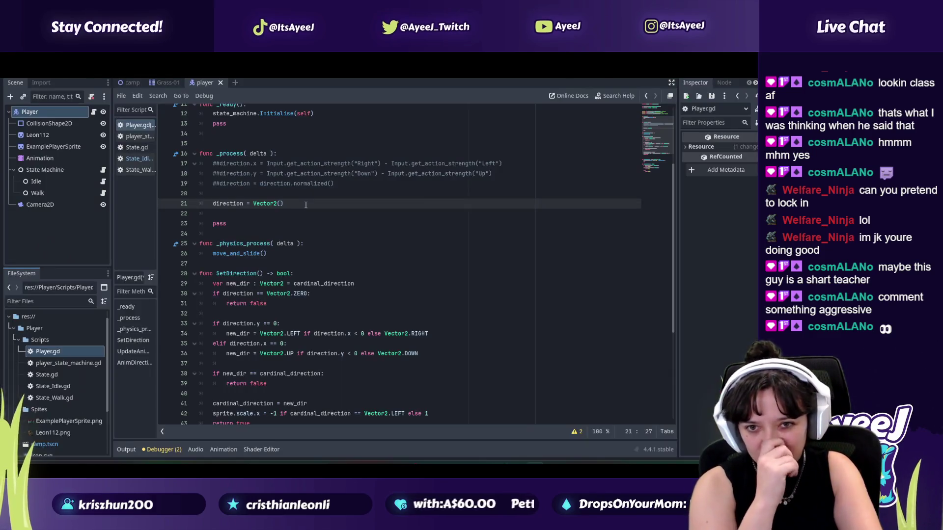
Step: Start the Vector2 on a new line with Input.get_axis from autocomplete
key("Return")
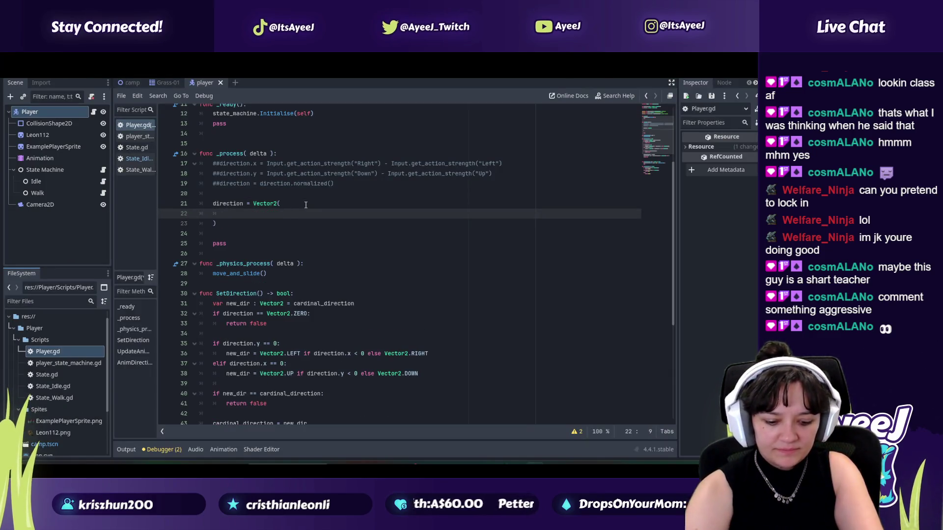
type("Input")
key("alt+Tab")
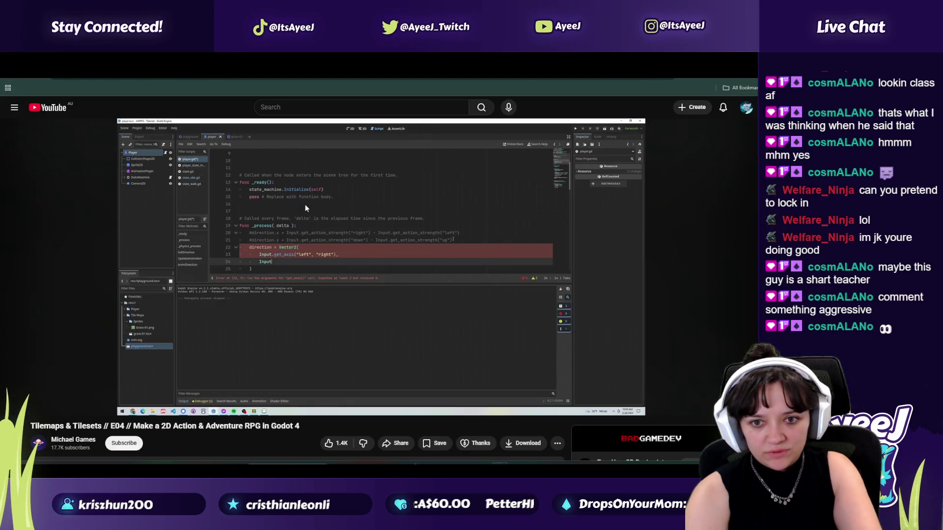
key("alt+Tab")
type(".get")
key("Down")
key("Down")
key("Down")
key("Return")
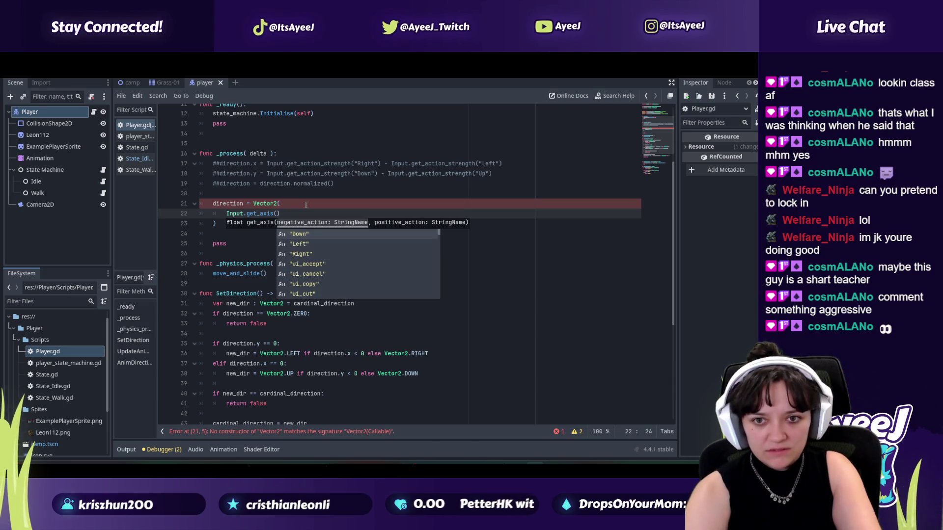
Step: Fill the first get_axis call with the "Left" and "Right" actions
key("alt+Tab")
key("alt+Tab")
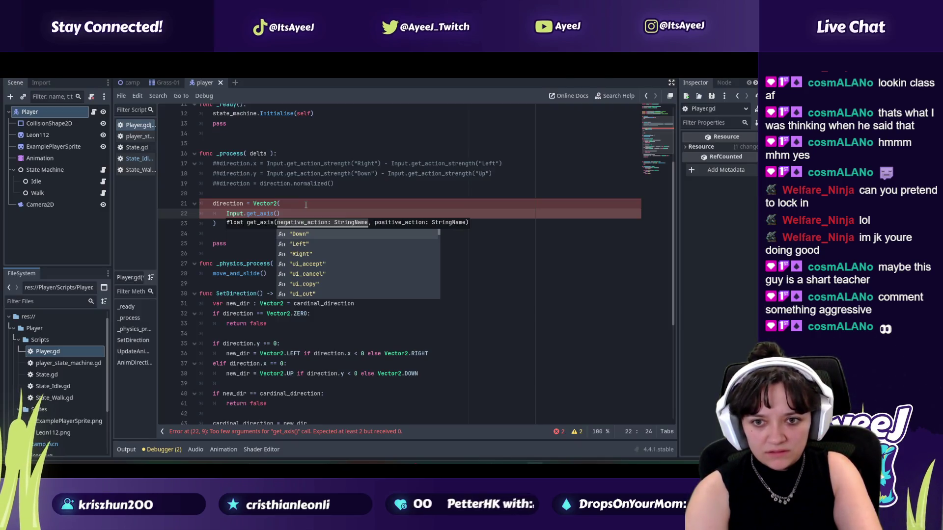
key("Down")
key("Return")
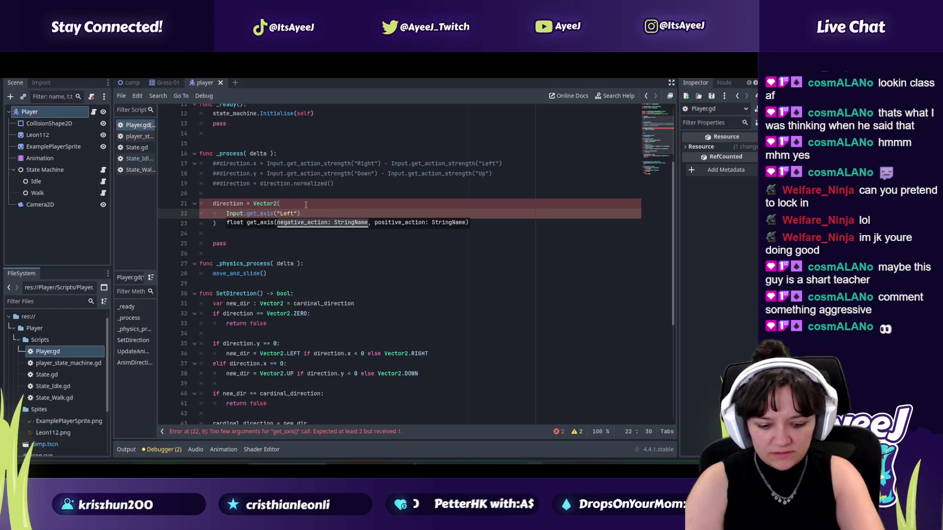
key("alt+Tab")
key("alt+Tab")
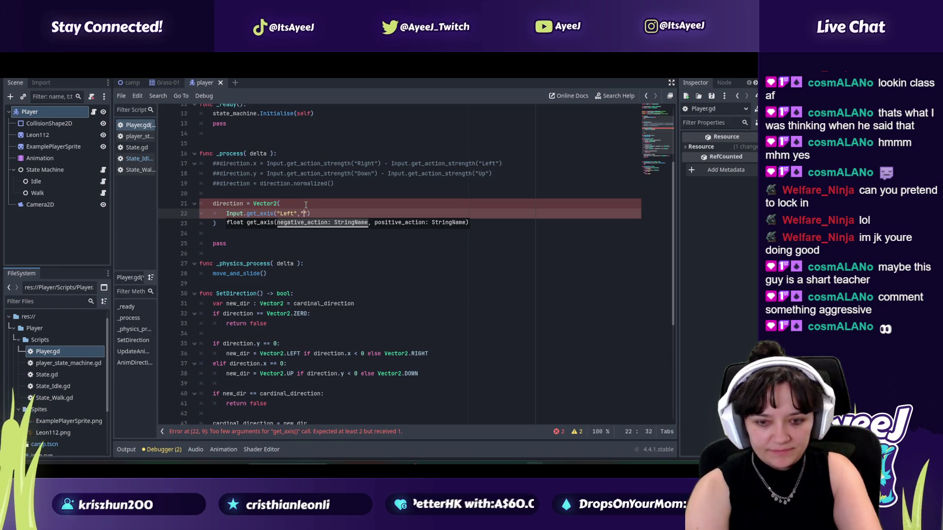
type("R")
key("Return")
key("Down")
key("Down")
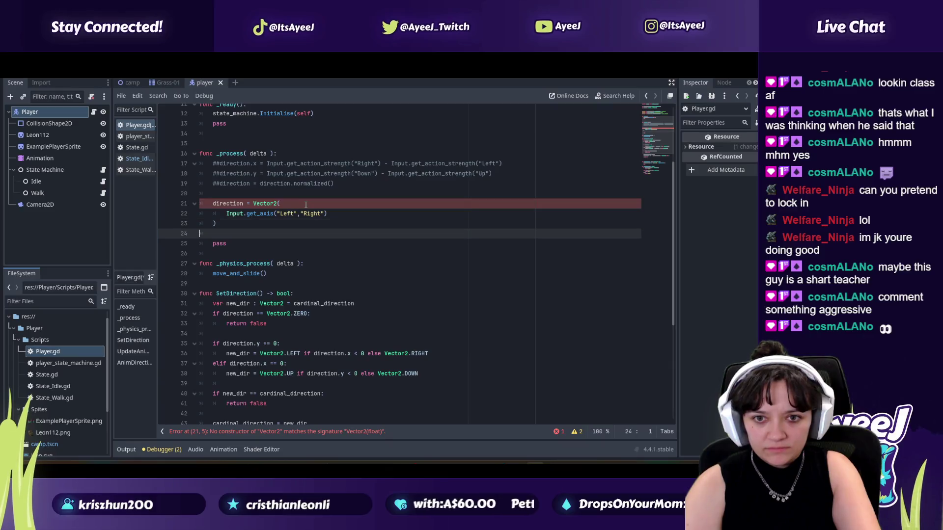
left_click(333, 213)
type(",")
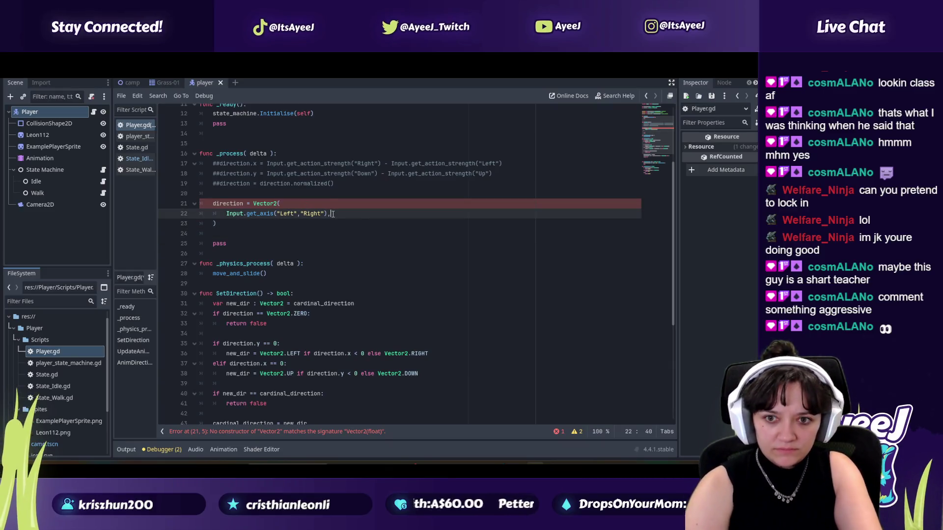
Step: Compare the code with the tutorial and resume the video
key("alt+Tab")
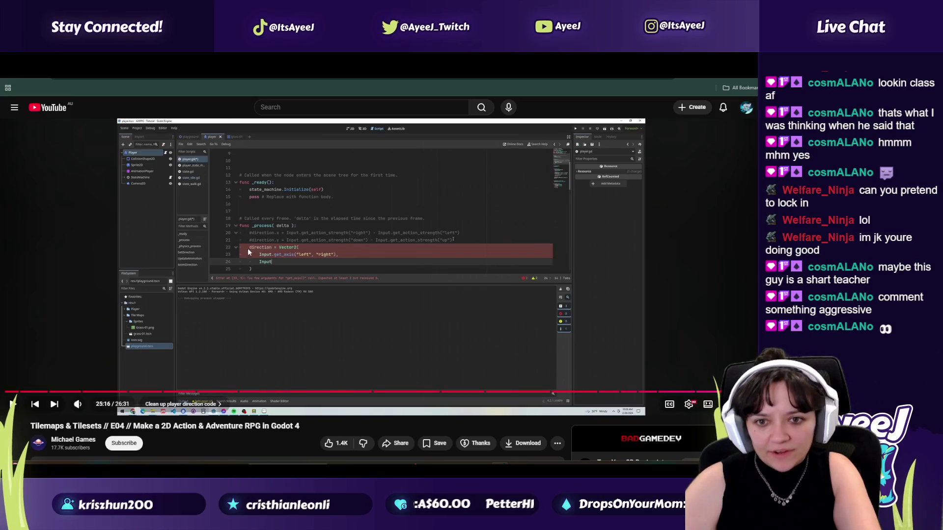
key("alt+Tab")
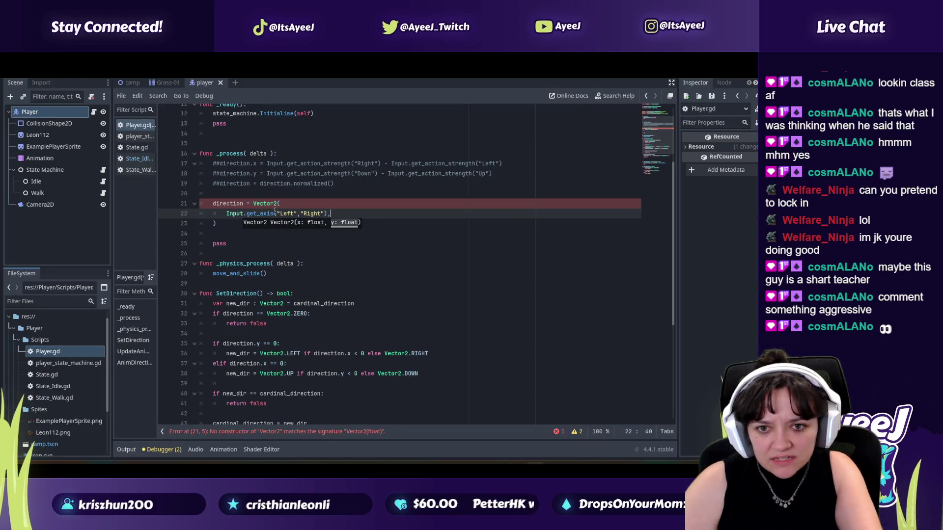
key("alt+Tab")
key("alt+Tab")
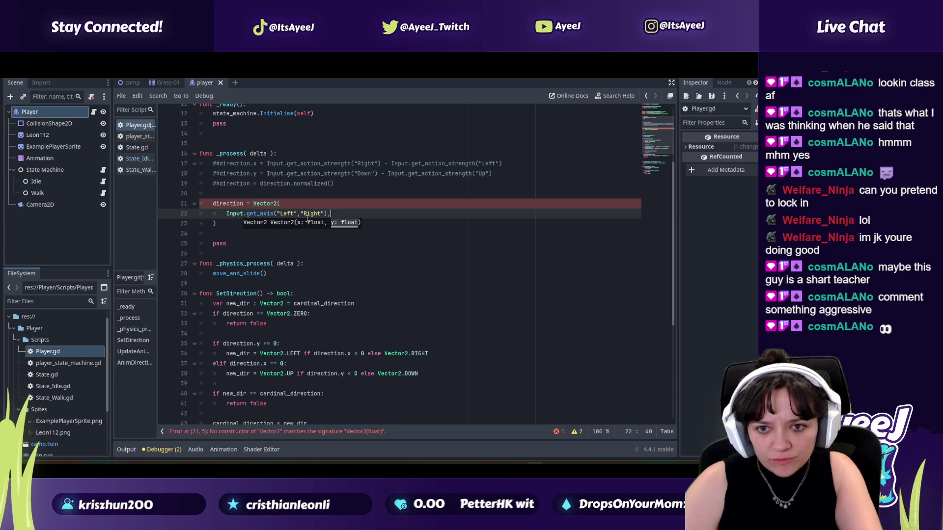
key("alt+Tab")
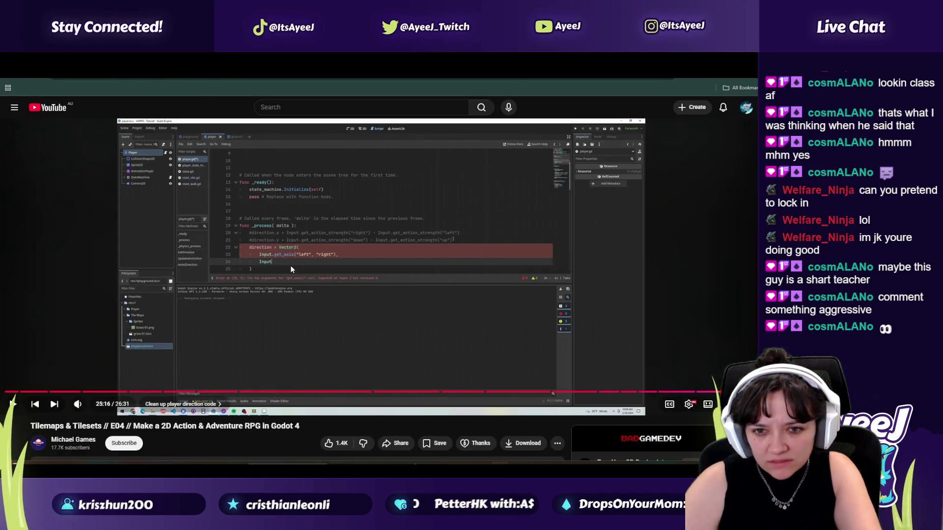
key("alt+Tab")
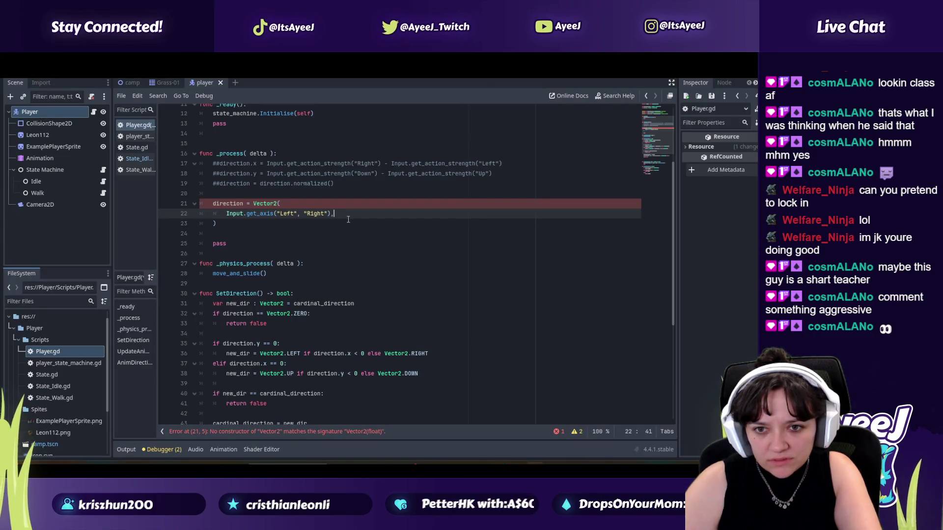
key("alt+Tab")
left_click(328, 234)
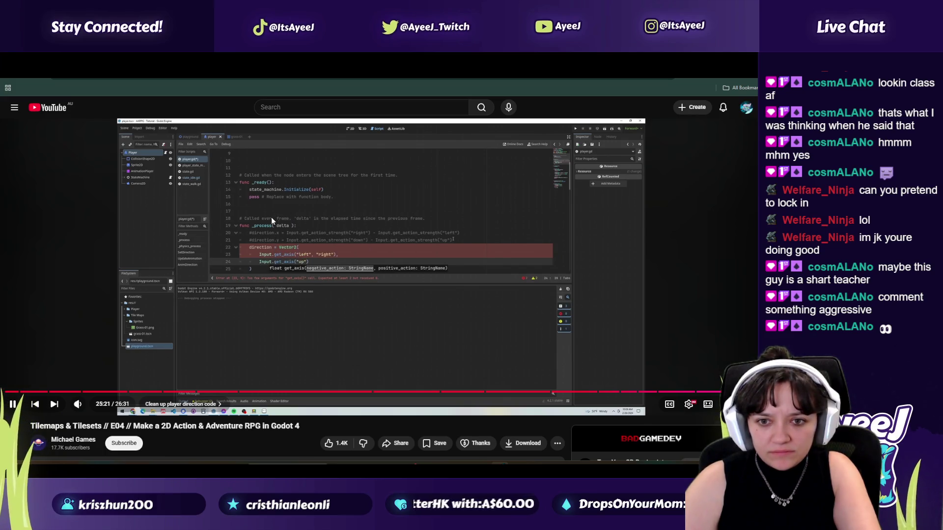
key("alt+Tab")
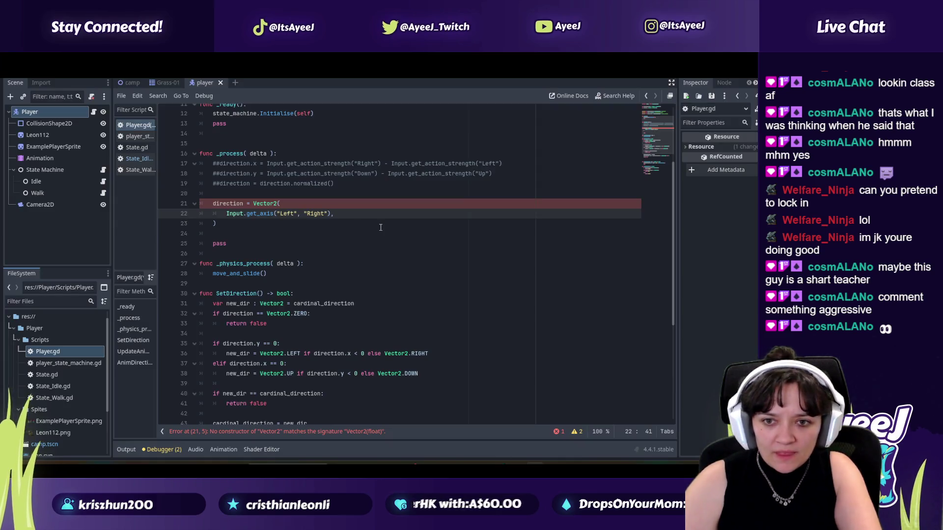
Step: Add a second component Input.get_axis("Up", "Down") and resume the tutorial
key("Return")
type("Input")
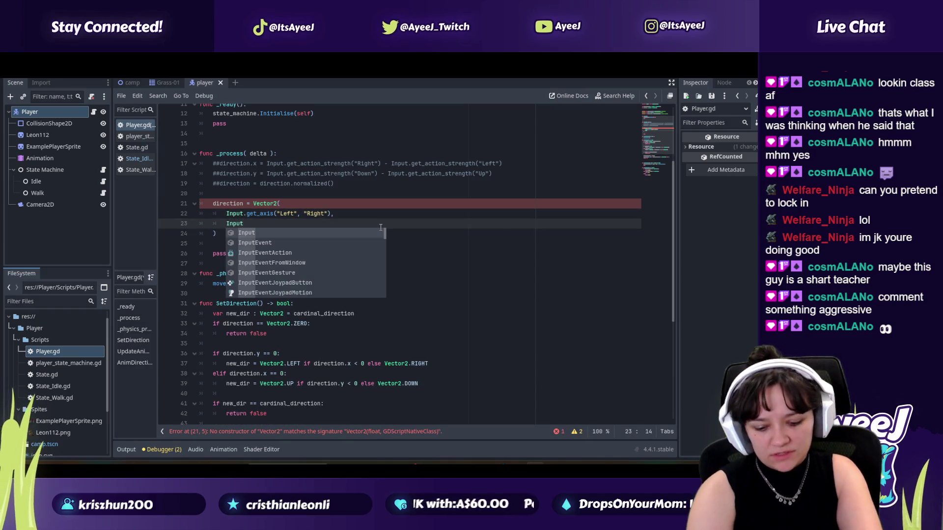
type(".get")
key("Down")
key("Down")
key("Down")
key("Return")
key("Down")
key("Down")
key("Down")
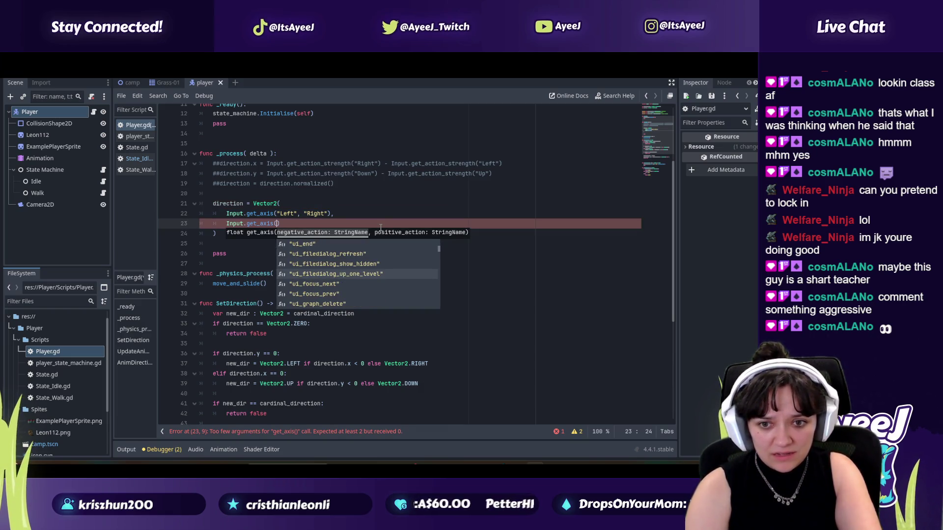
key("Down")
key("Down")
key("Down")
key("Down")
key("Down")
key("Down")
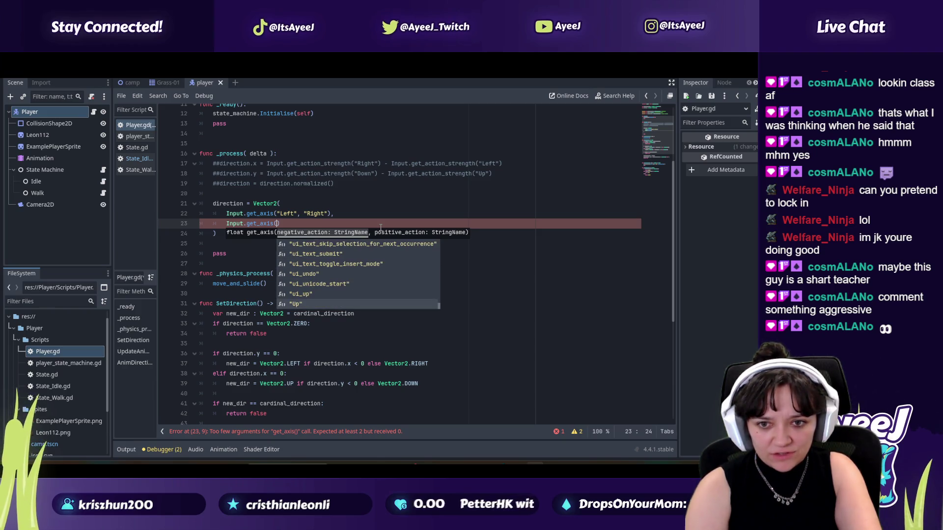
key("Return")
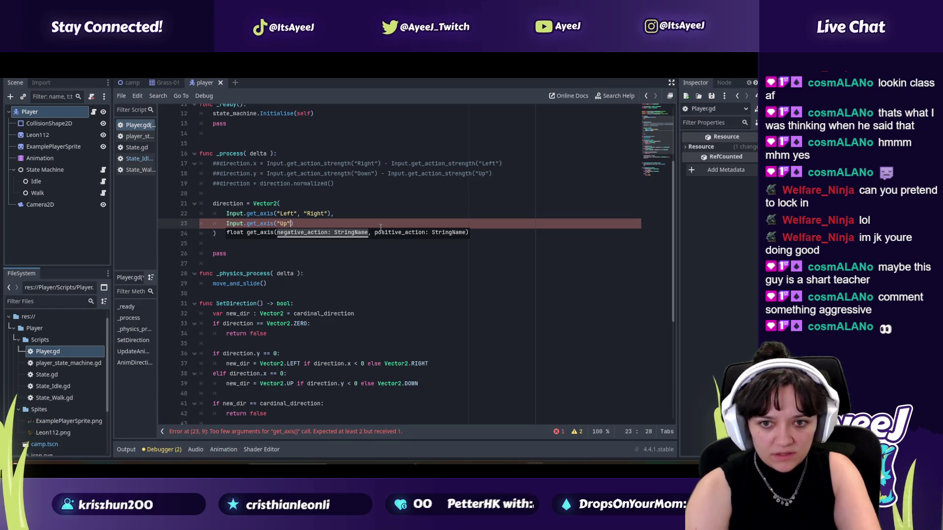
type(", \"Down\"")
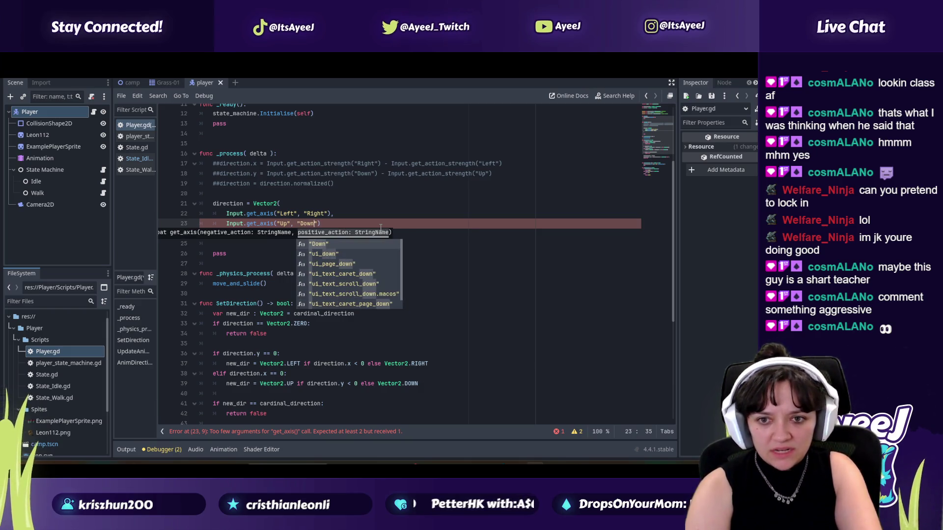
key("Return")
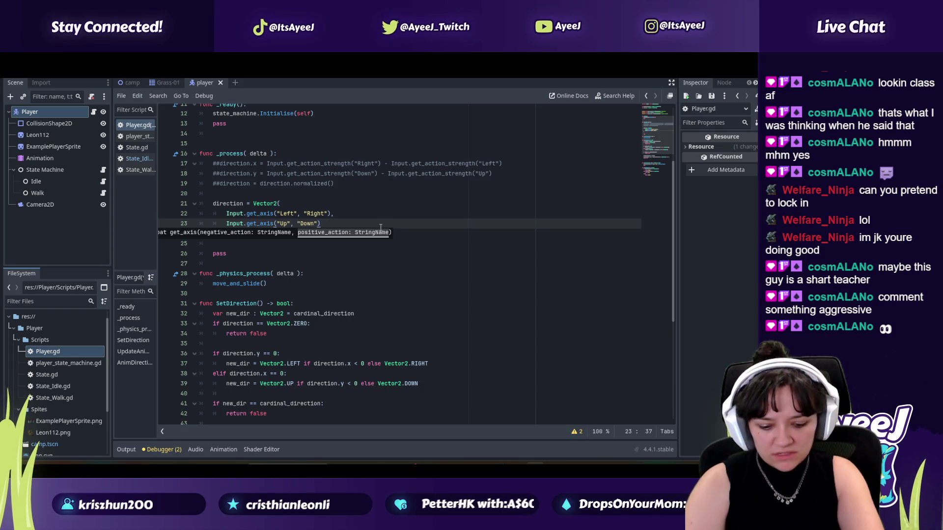
key("alt+Tab")
left_click(478, 313)
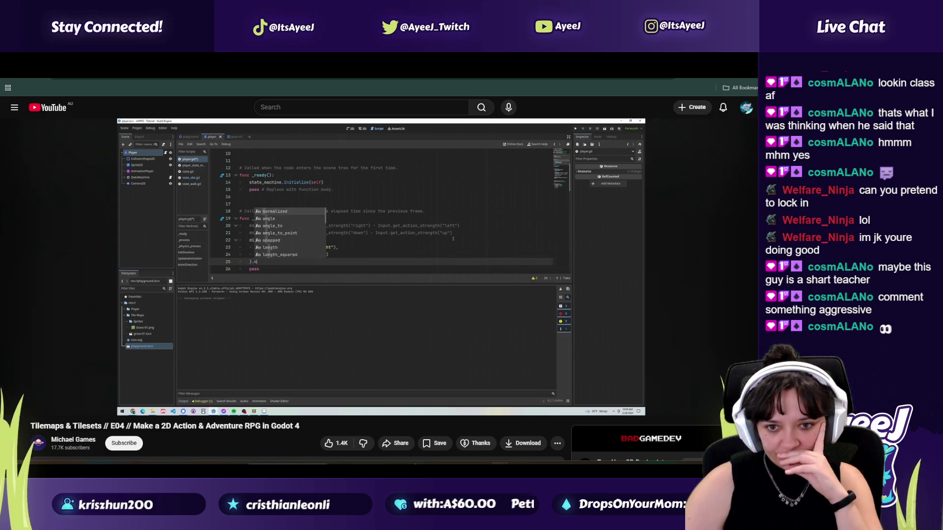
Step: Append .normalized() to the direction Vector2 expression on line 24
left_click(371, 290)
key("alt+Tab")
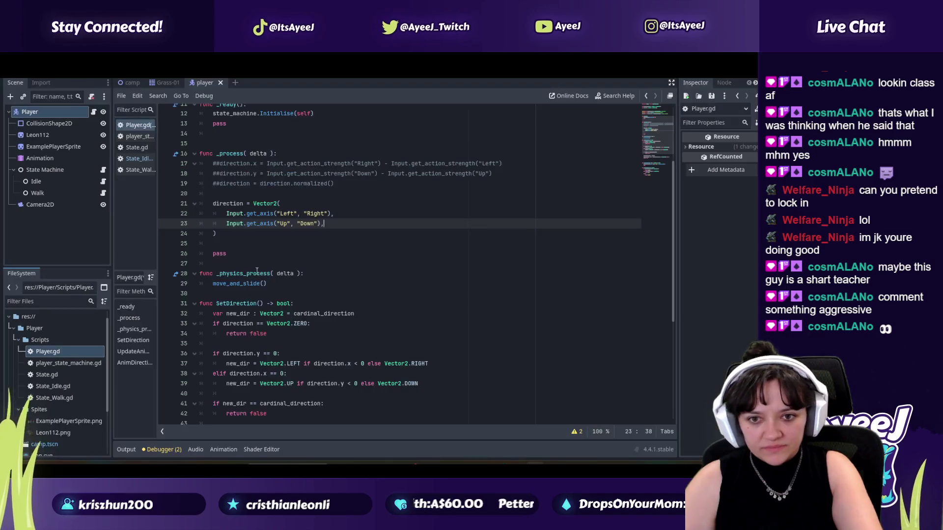
left_click(237, 239)
type(".norm")
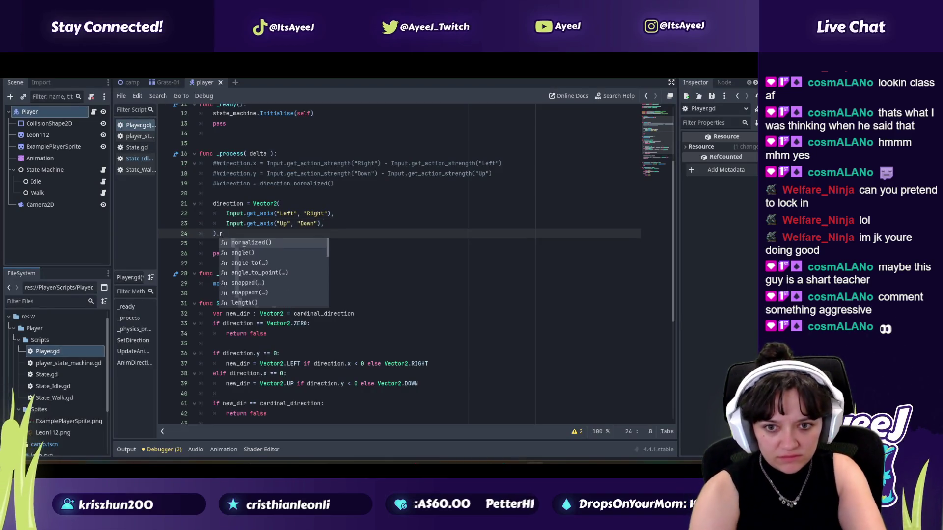
key("Return")
key("alt+Tab")
left_click(242, 249)
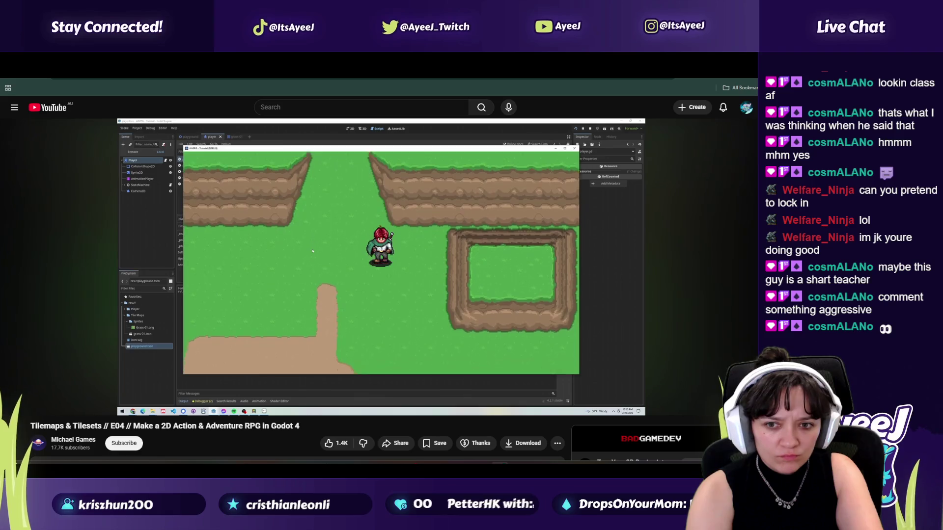
Step: Save Player.gd and run the game with F5 to test the camp level
left_click(243, 249)
key("alt+Tab")
key("ctrl+s")
key("F5")
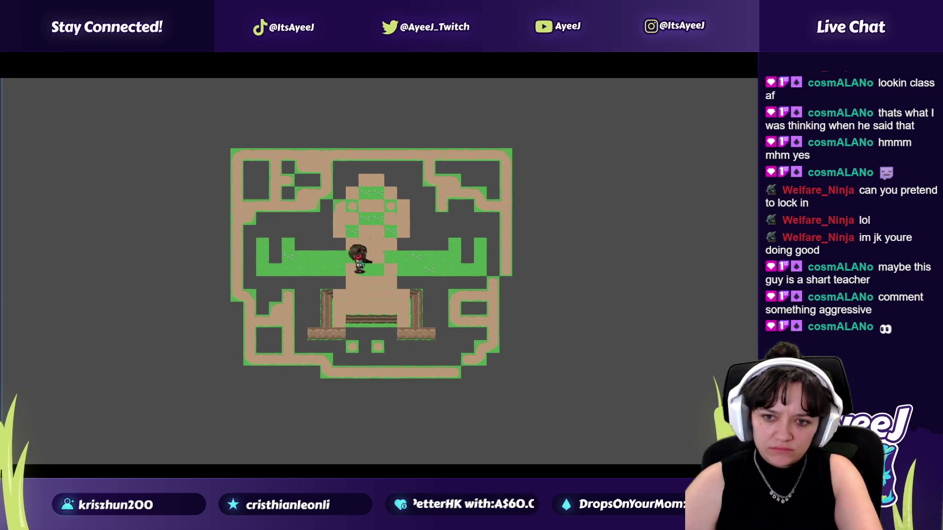
key("alt+Tab")
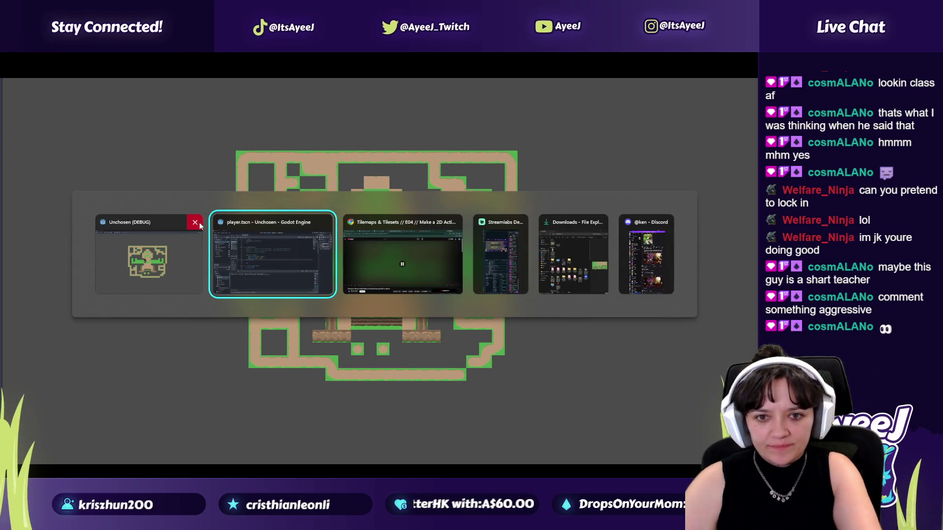
Step: Close the Unchosen debug window, finish the video and load the E05 Player Attack State episode
left_click(195, 224)
key("alt+Tab")
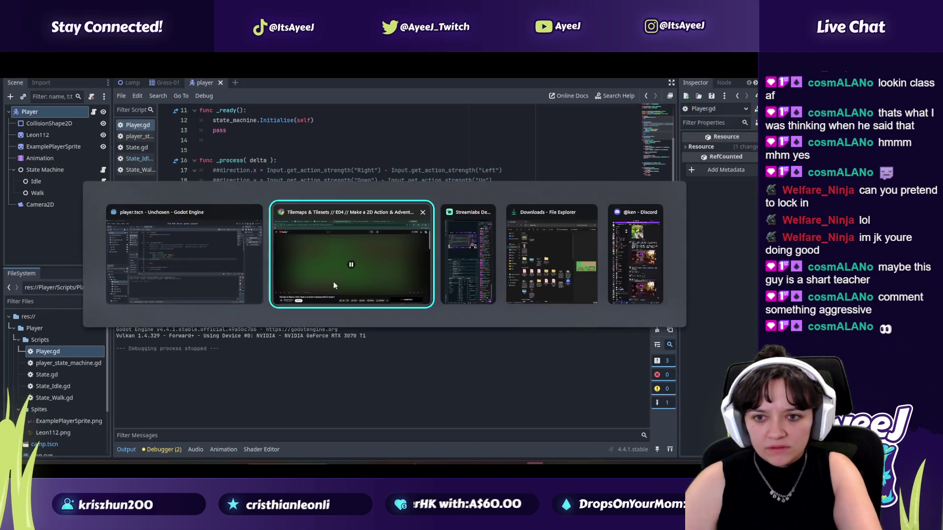
left_click(301, 256)
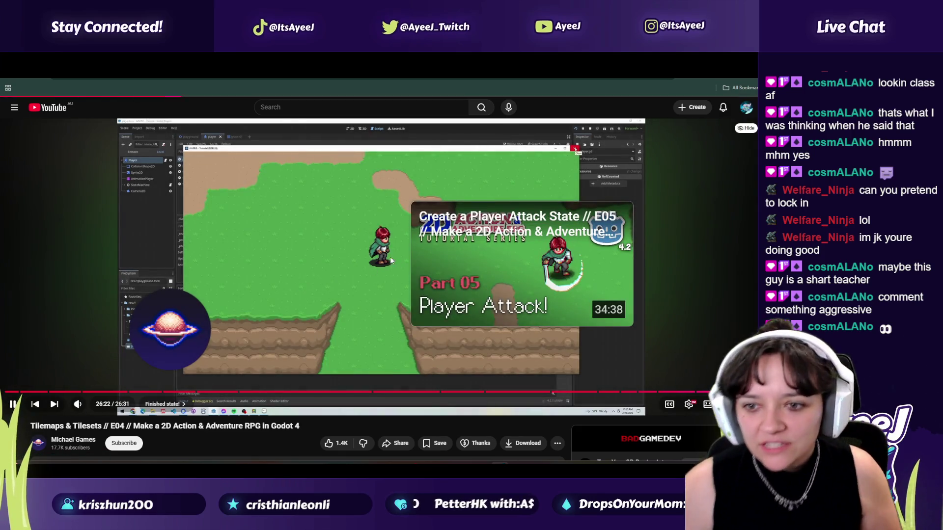
key("shift+n")
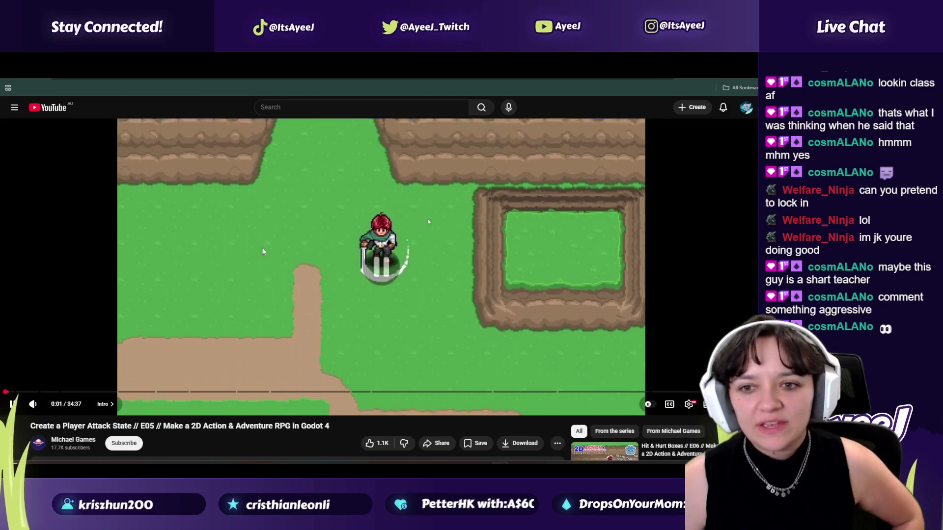
left_click(431, 337)
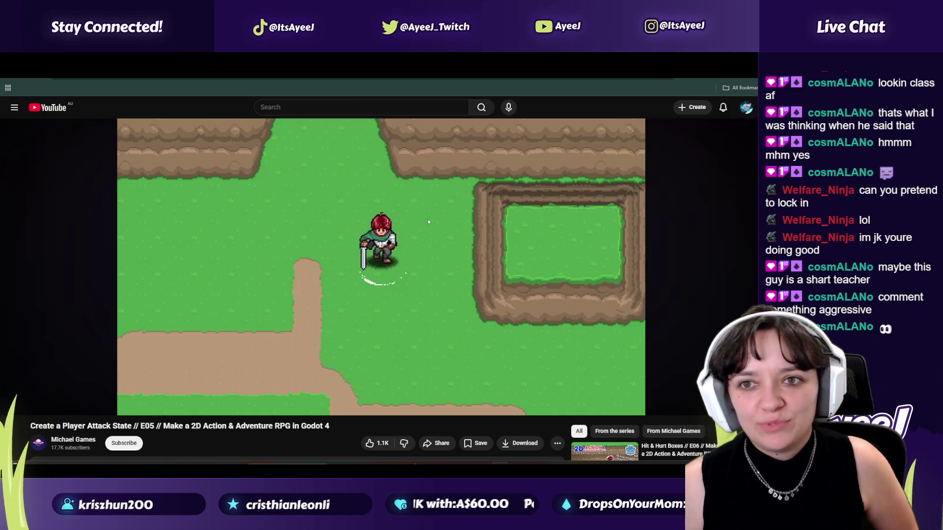
key("ctrl+l")
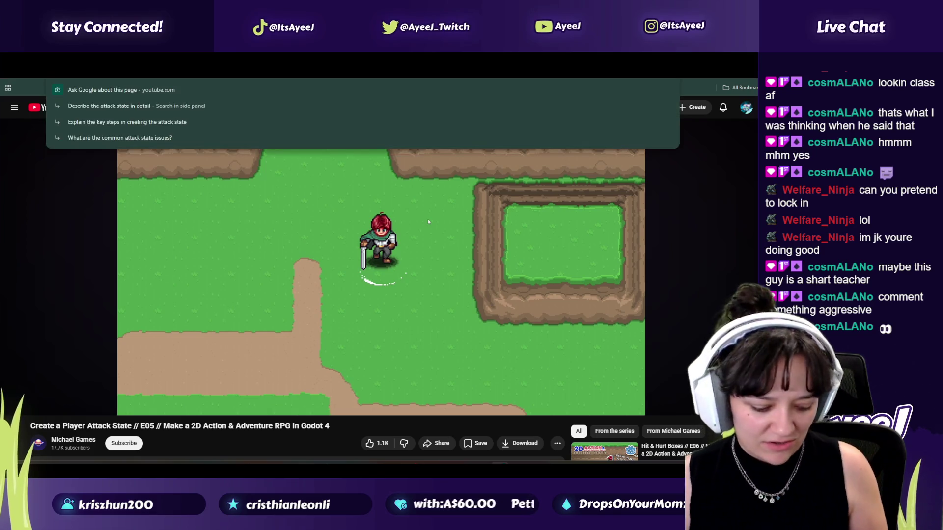
key("ctrl+Tab")
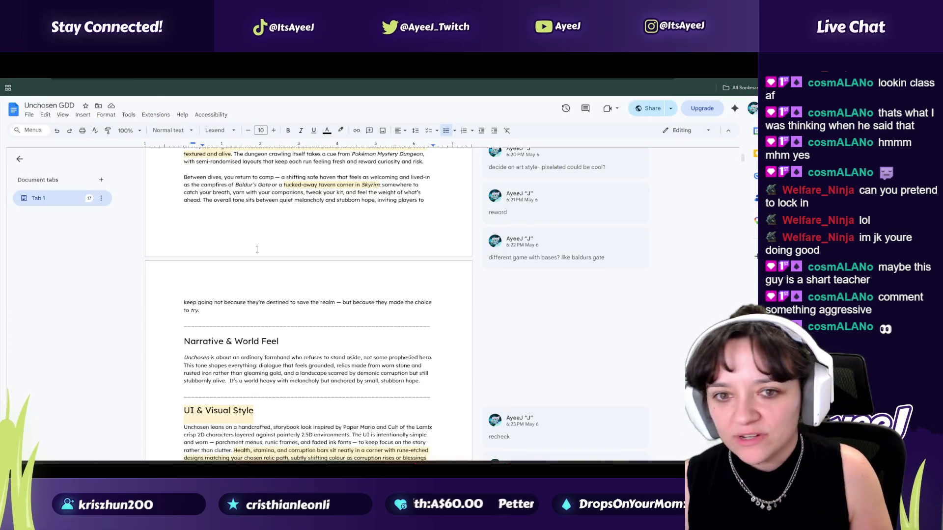
Step: Replace the C8 link's address with the new episode URL and relabel it 'ep 4'
key("ctrl+Tab")
key("ctrl+Tab")
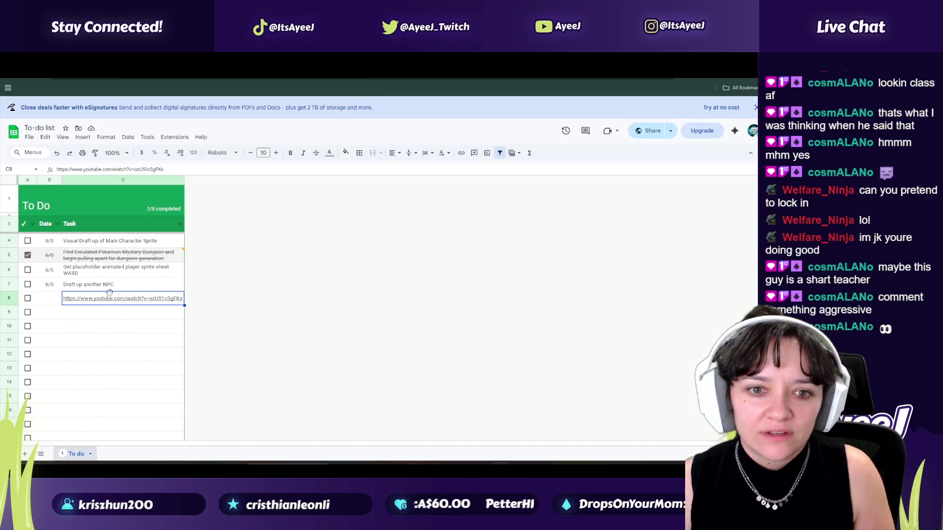
mouse_move(106, 295)
left_click(170, 310)
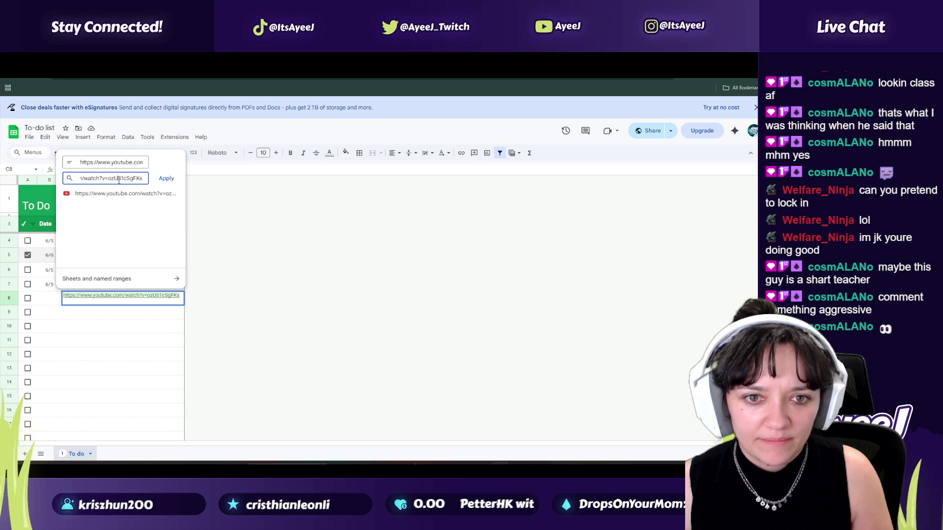
triple_click(119, 180)
key("ctrl+v")
triple_click(119, 165)
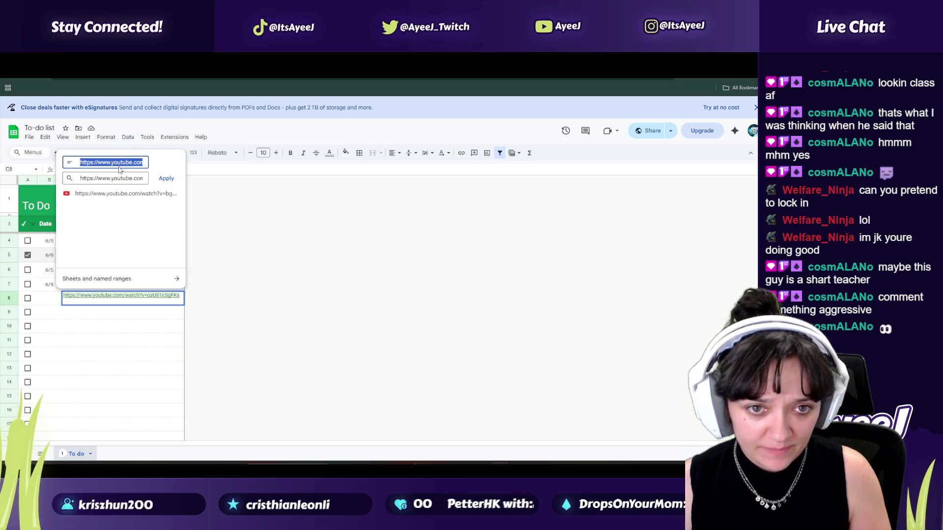
type("ep 4")
key("Return")
Step: Check the linked Mystery Dungeon reddit post, return to the To-do list, then show the desktop
left_click(240, 290)
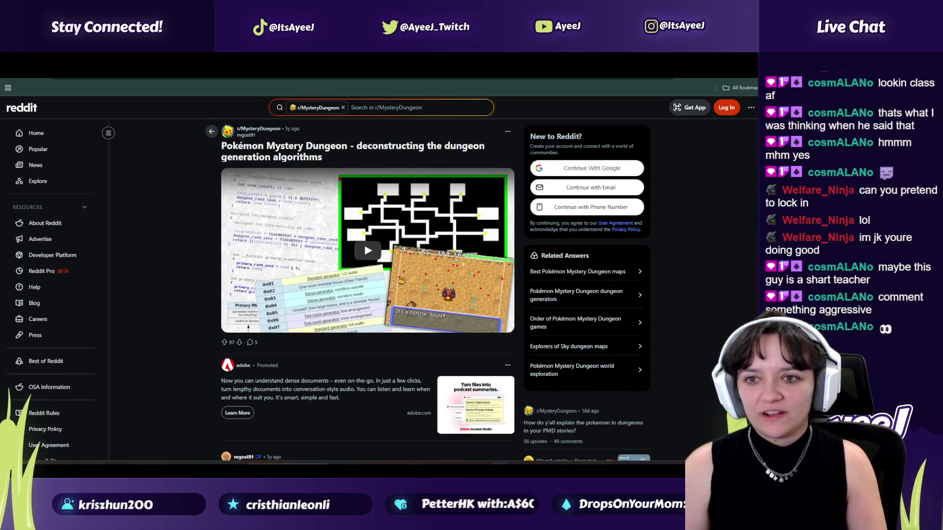
key("ctrl+w")
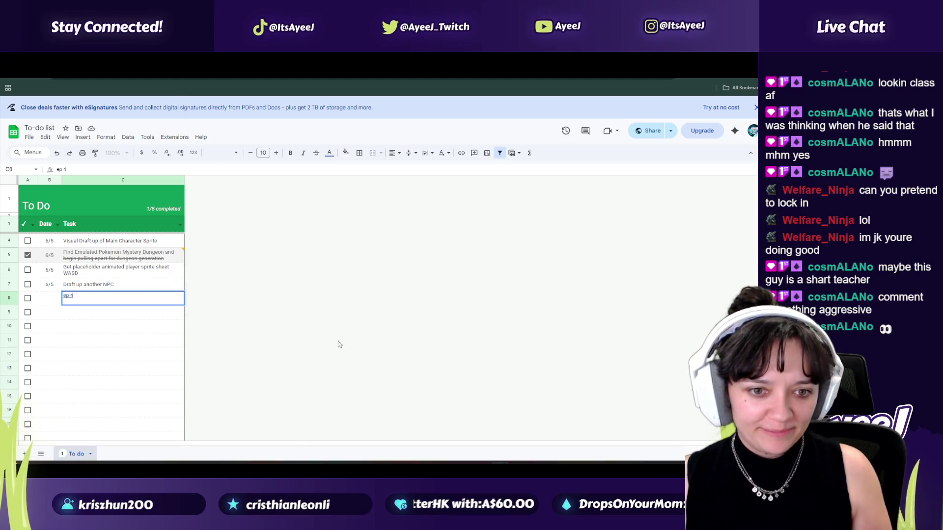
left_click(377, 342)
key("alt+Tab")
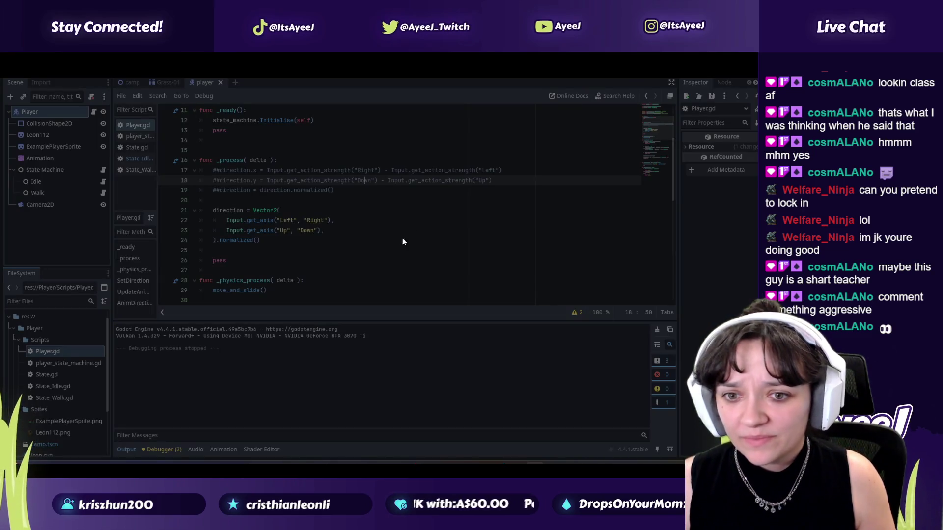
key("alt+Tab")
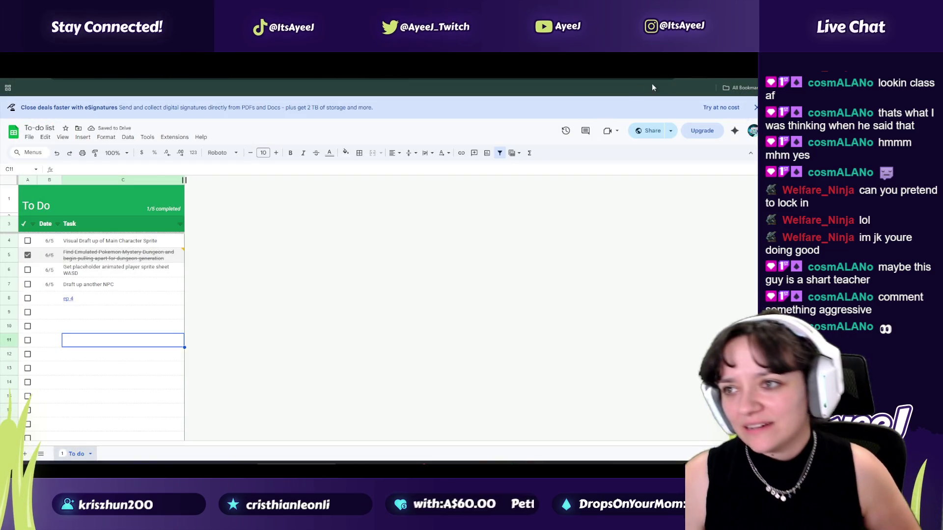
key("super+d")
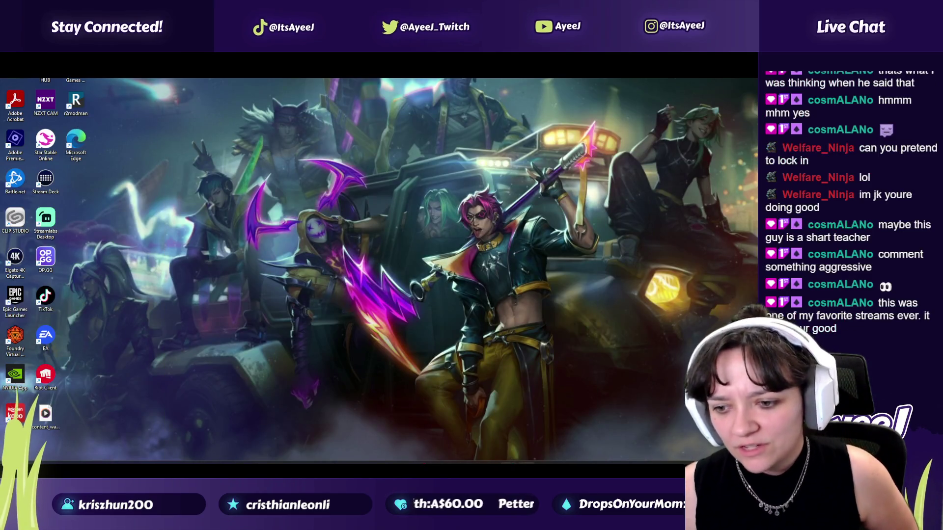
Step: Restore Chrome, then launch TikTok from the Start search
mouse_move(508, 466)
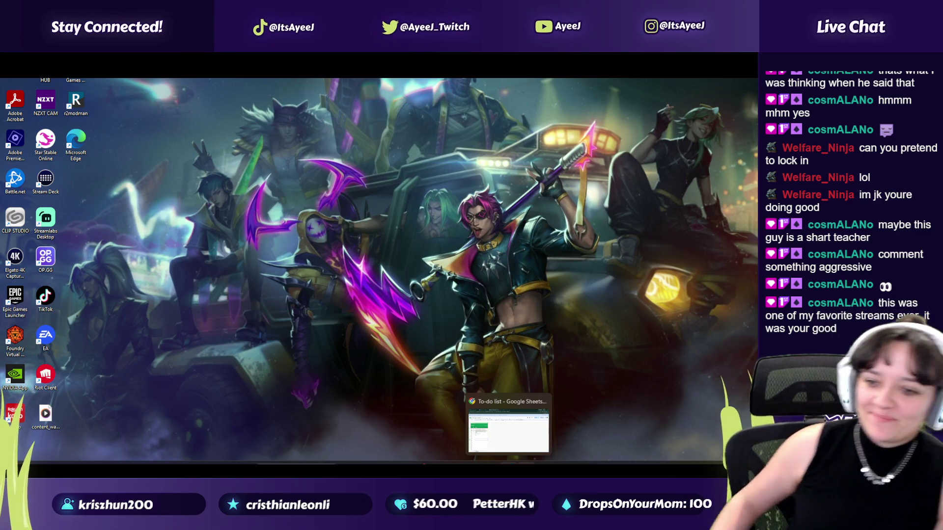
left_click(509, 425)
key("super")
type("tiktok")
key("Return")
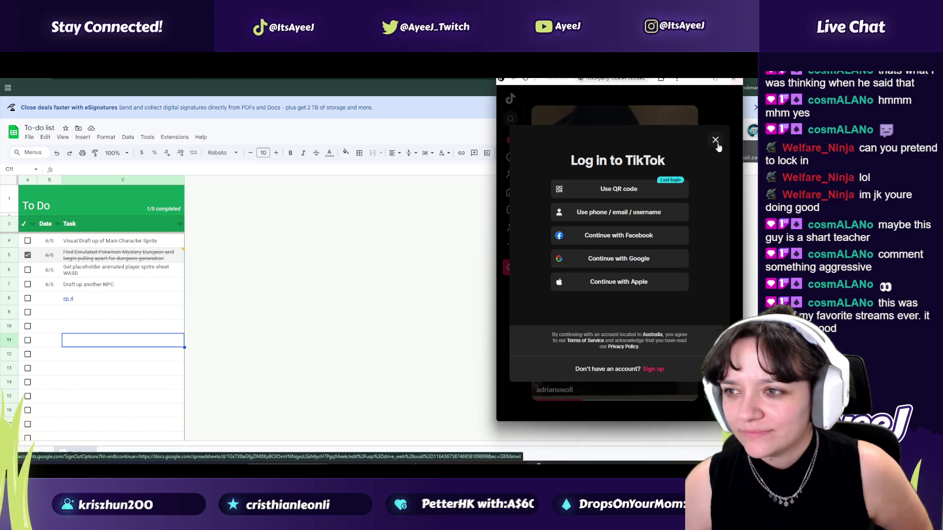
Step: Dismiss TikTok's login prompt, close the app, and return to the music video tab
key("Escape")
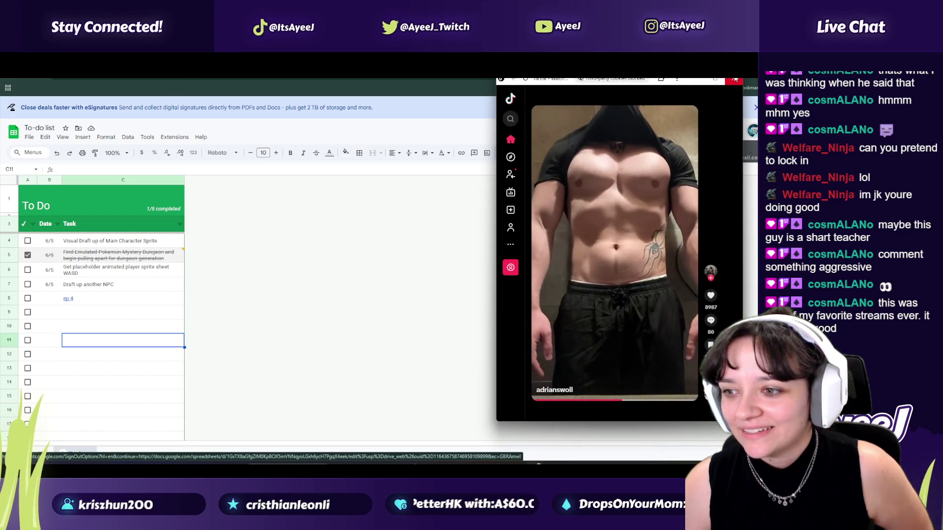
left_click(736, 85)
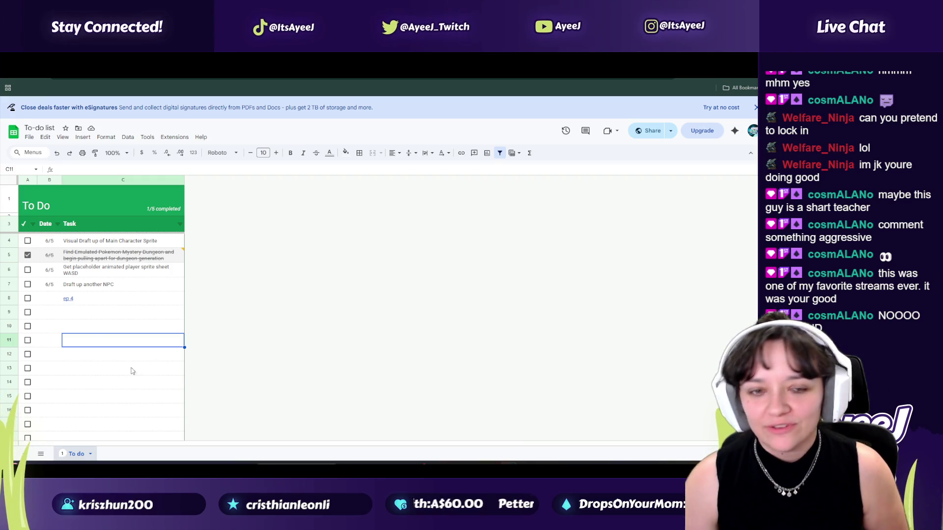
key("ctrl+Tab")
key("ctrl+shift+Tab")
key("ctrl+shift+Tab")
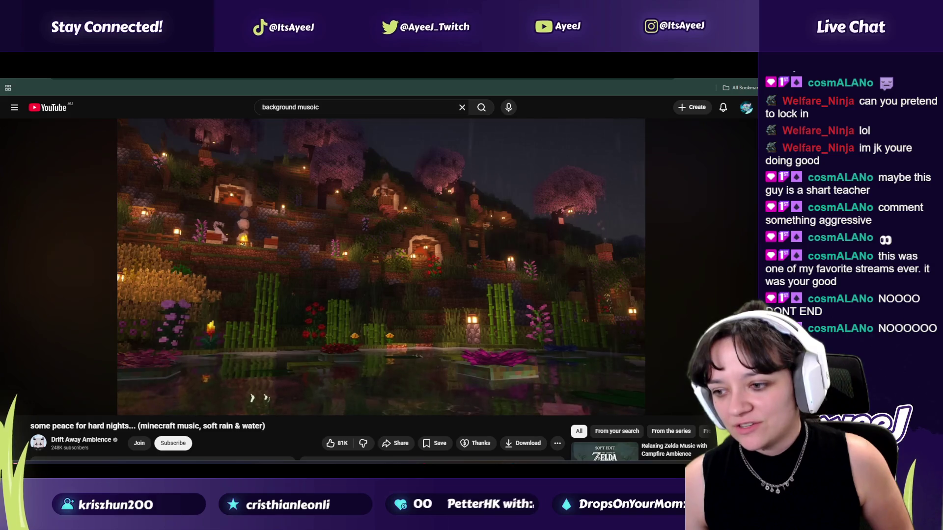
key("super+n")
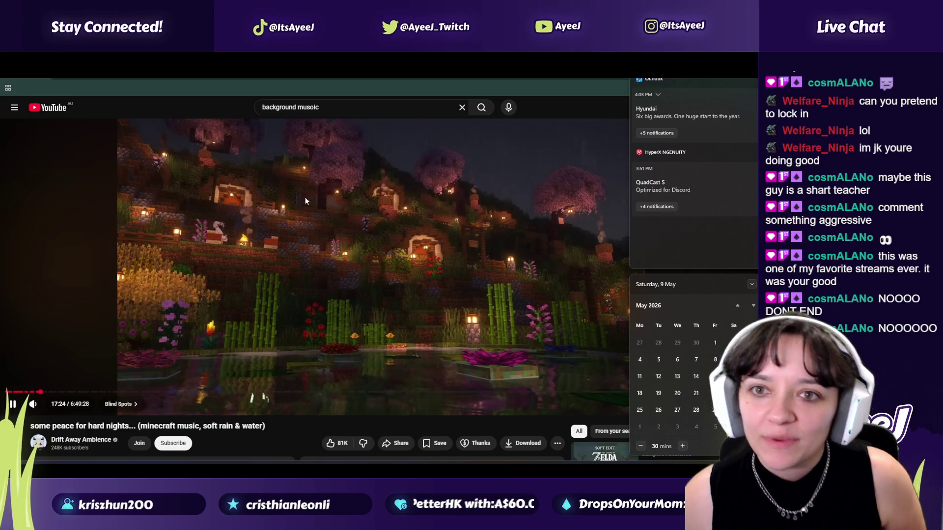
key("super+n")
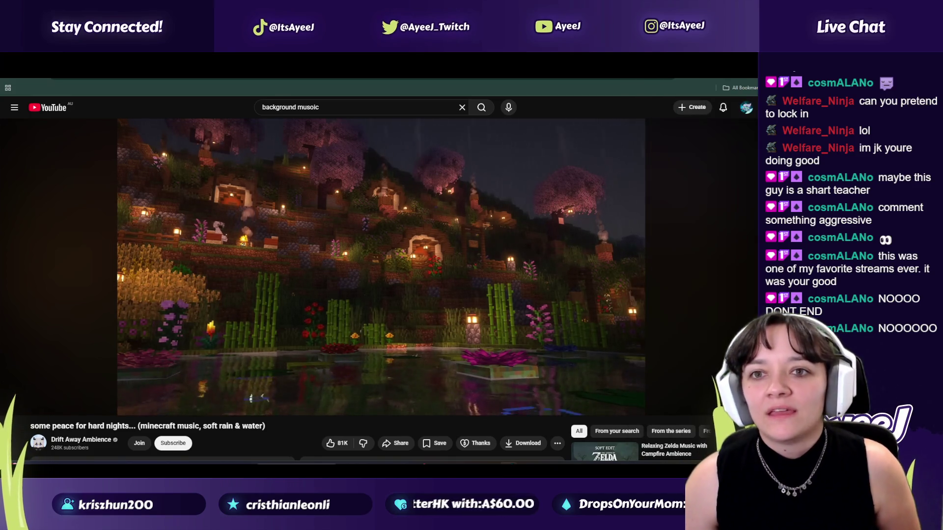